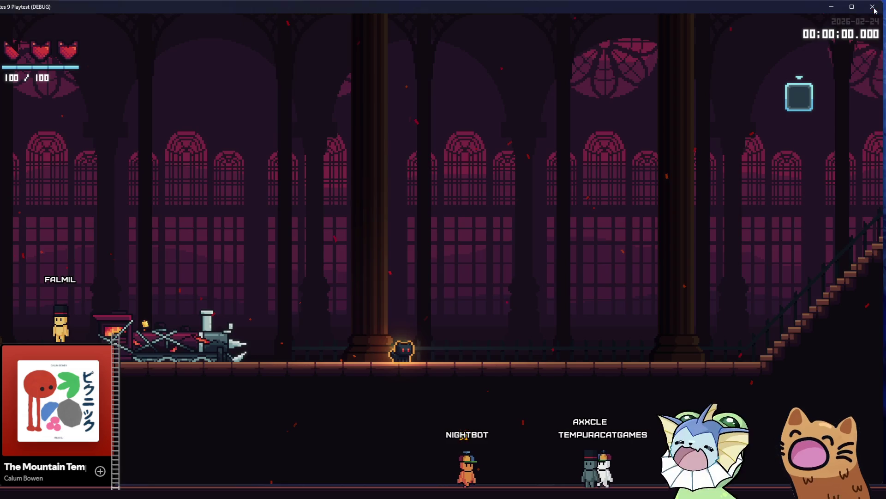
Close the playtest window and open the dantes9 user data folder from the Project menu.
click(874, 9)
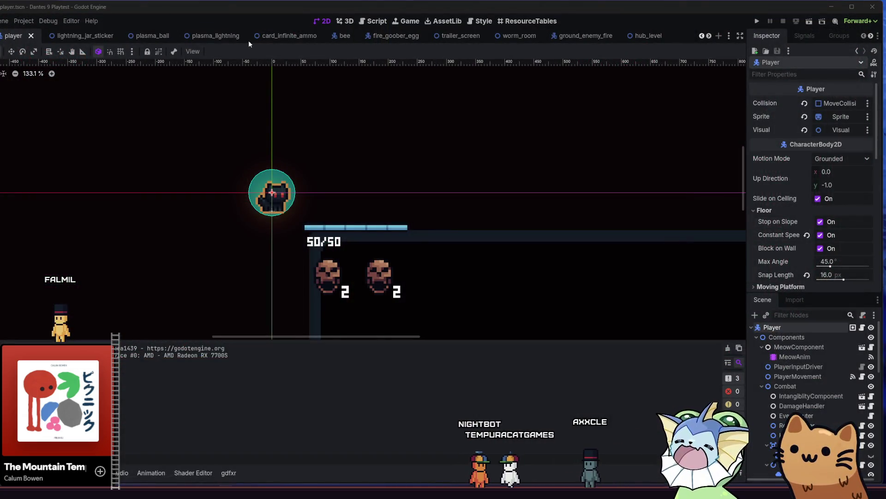
click(24, 21)
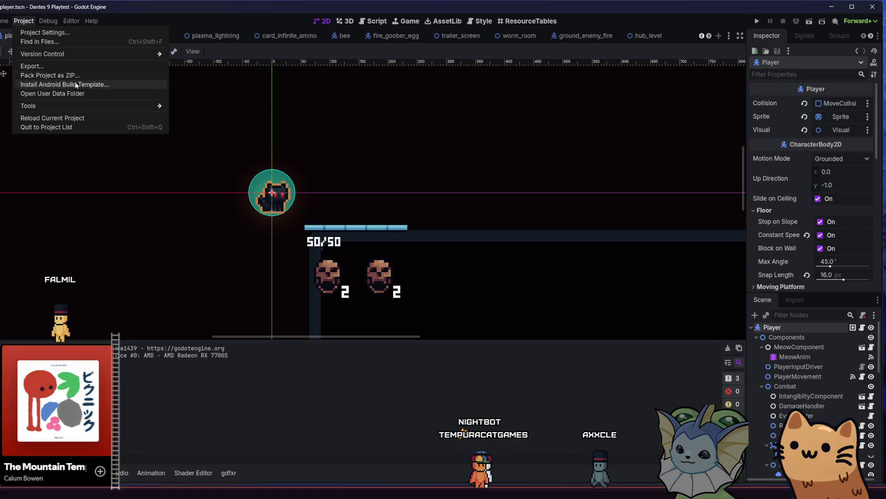
click(93, 94)
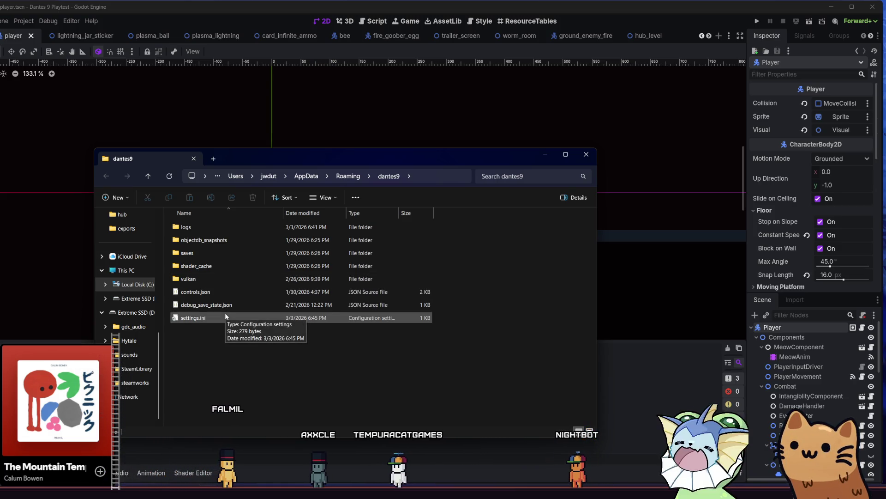
Open settings.ini in Notepad and check the saved window-size values, then close Notepad and the folder.
click(212, 315)
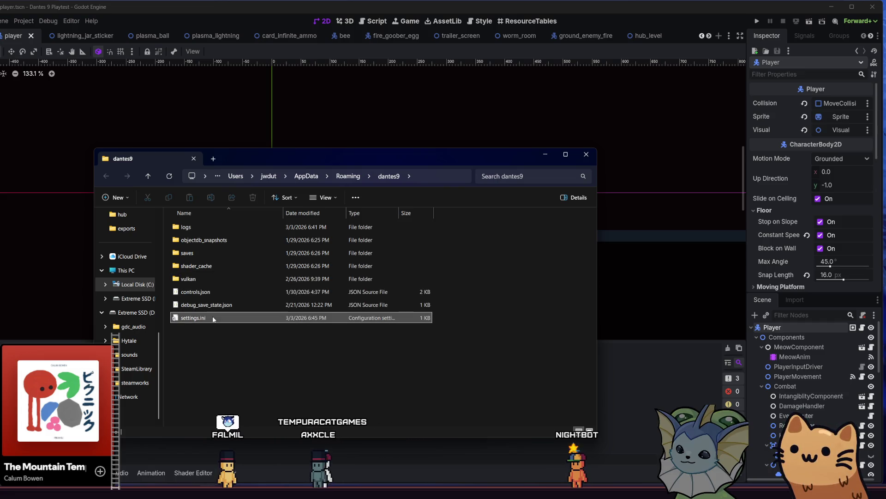
double_click(212, 315)
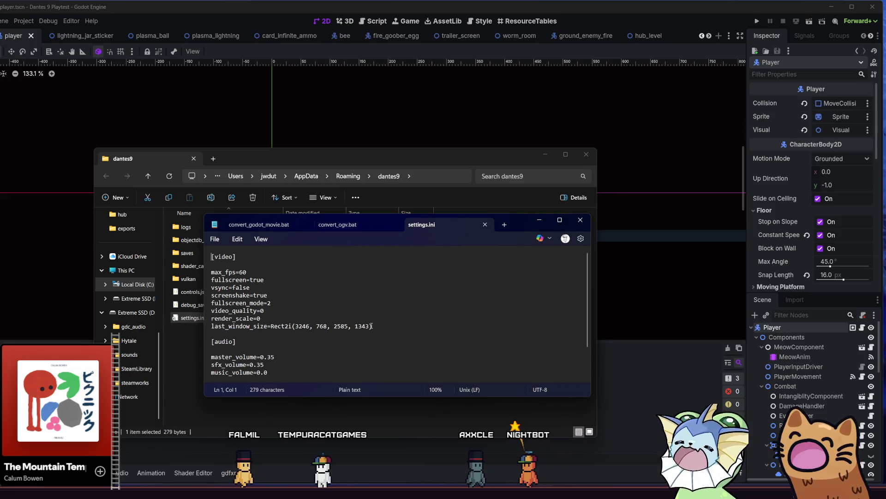
mouse_move(372, 326)
mouse_down()
mouse_move(211, 326)
mouse_move(271, 326)
mouse_up()
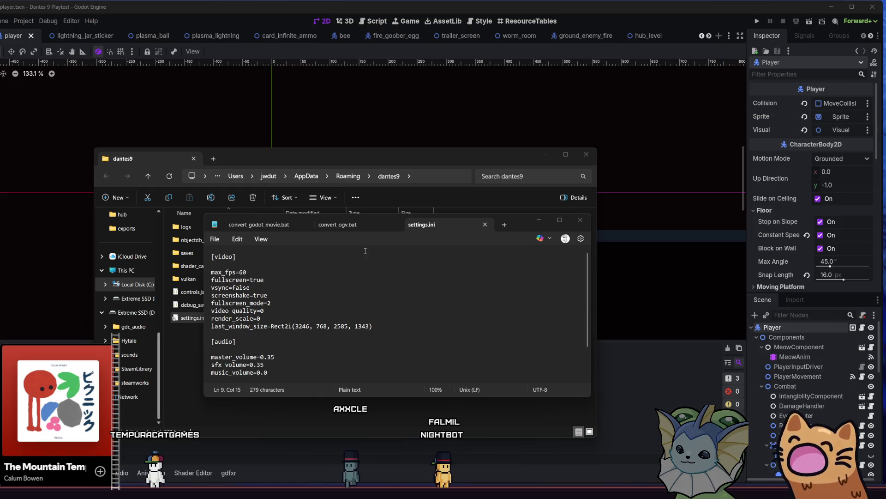
click(581, 220)
click(586, 154)
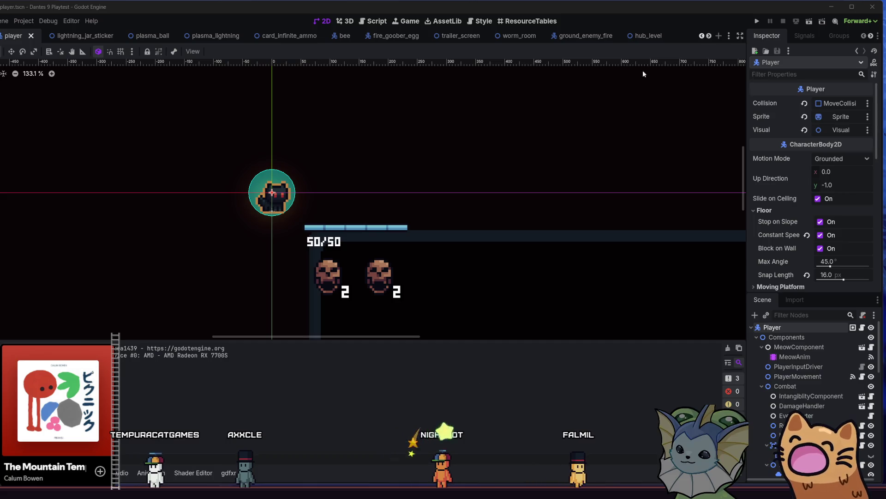
Run the Dante's 9 project and maximize its game window with Win+Up.
click(756, 22)
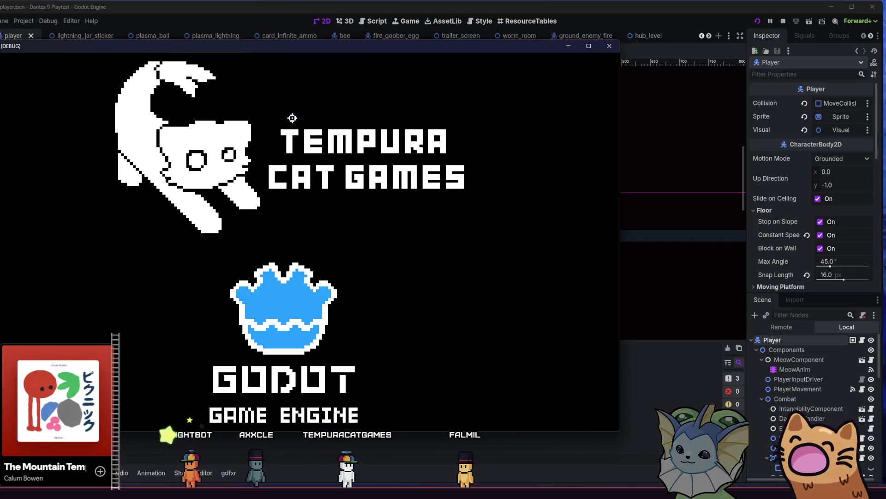
key(super+Up)
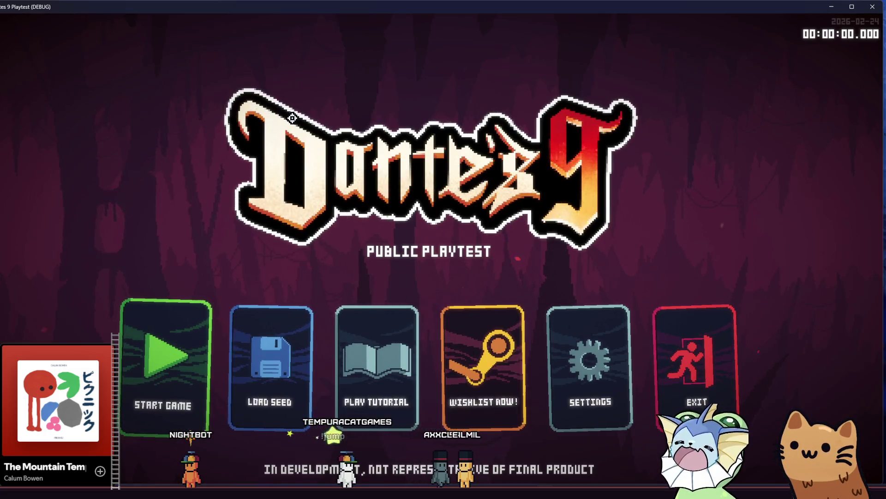
Choose START GAME on the main menu to load the tutorial level.
click(178, 342)
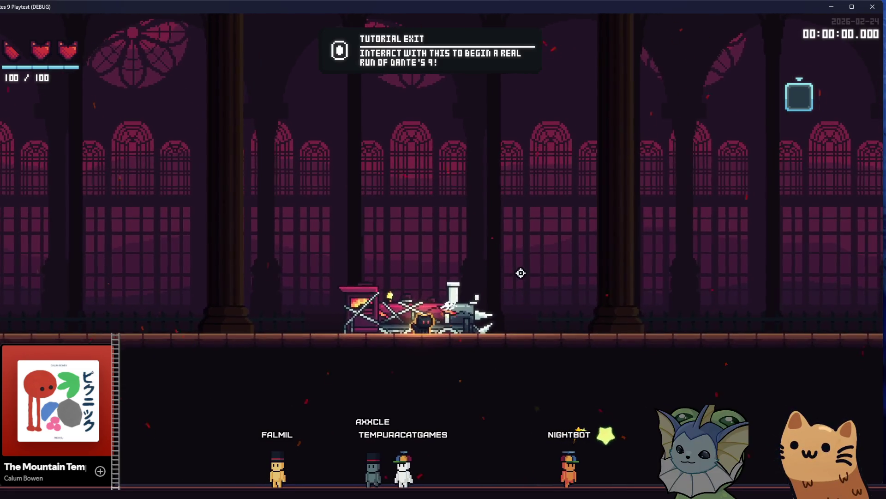
key(d)
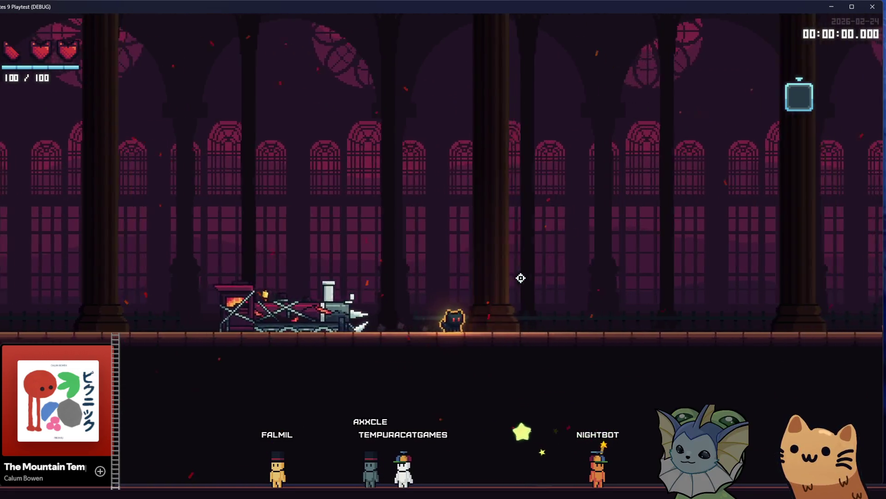
key(a)
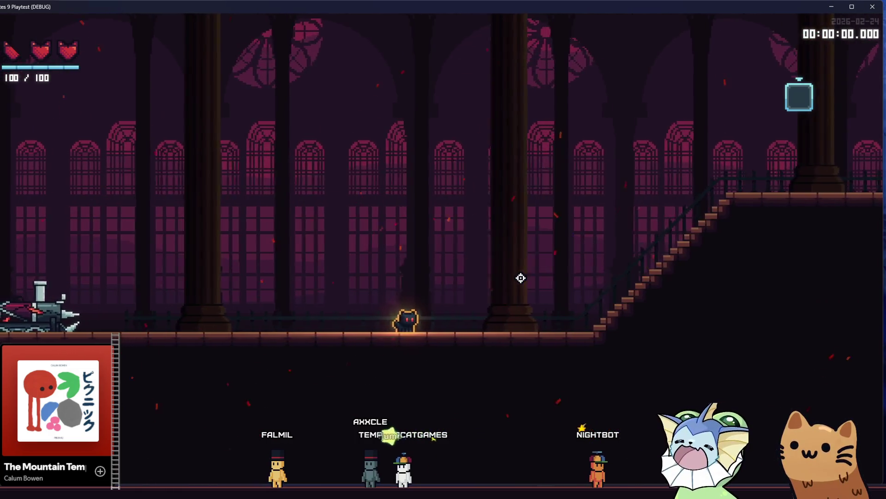
key(d)
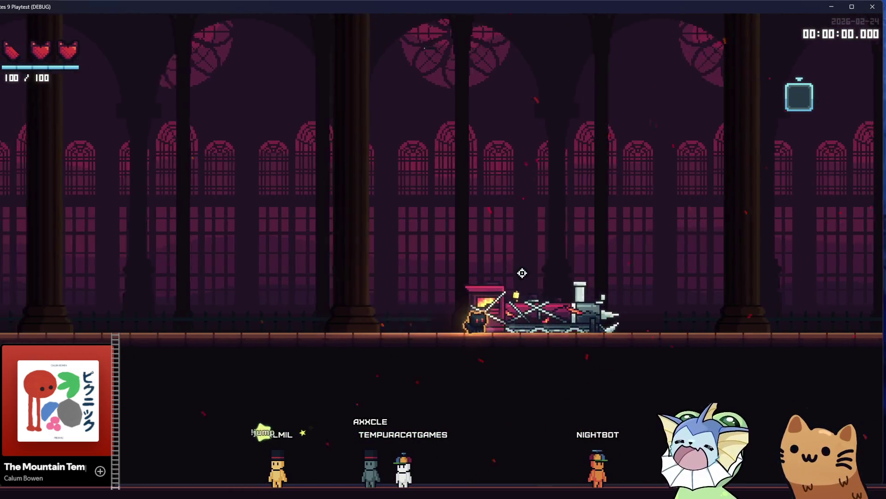
key(d)
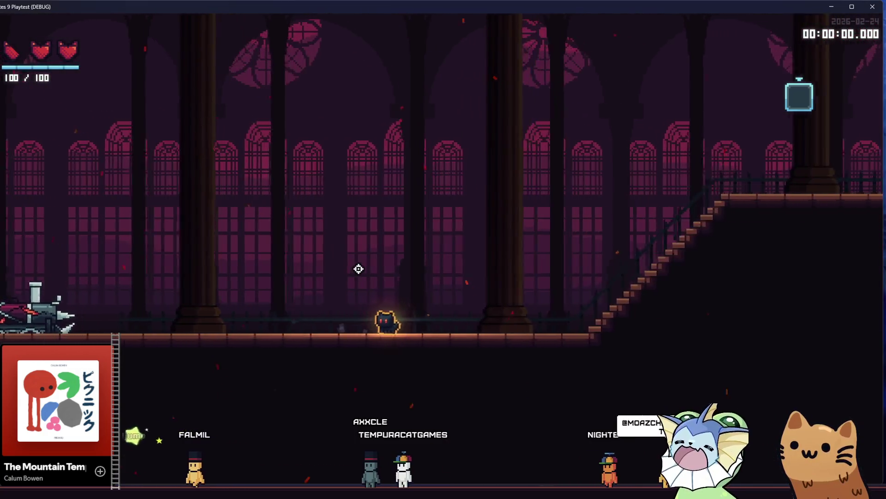
key(a)
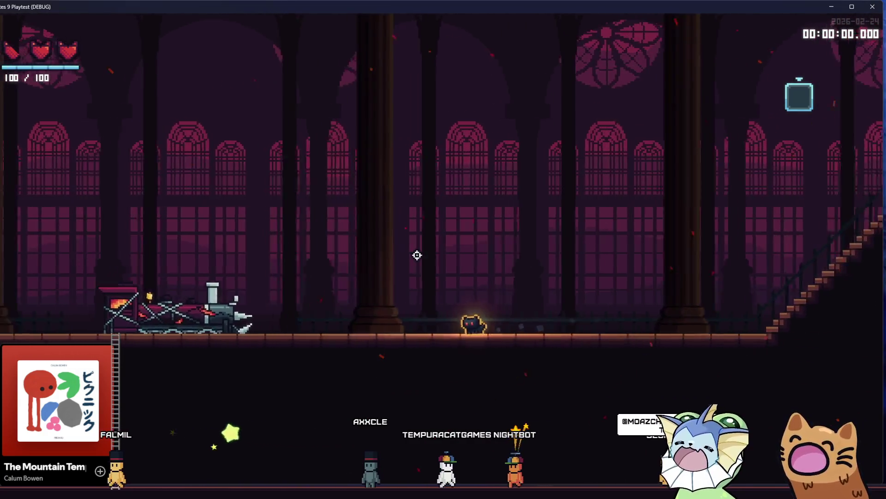
key(d)
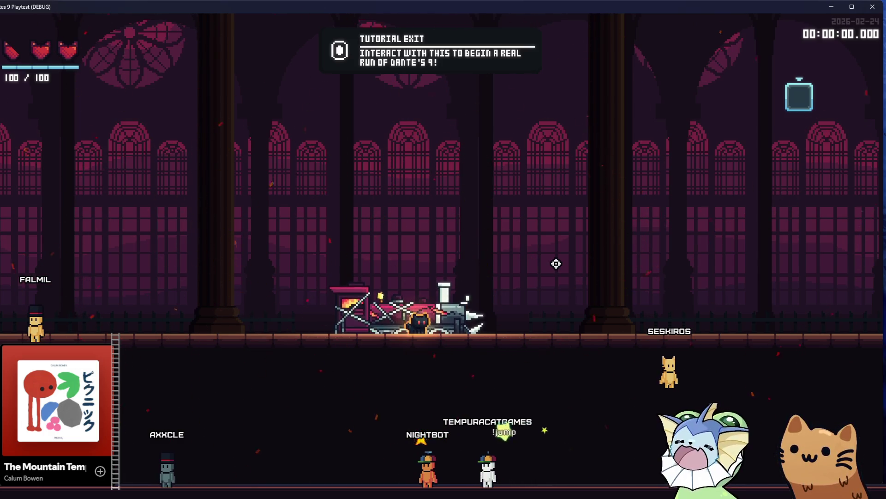
key(a)
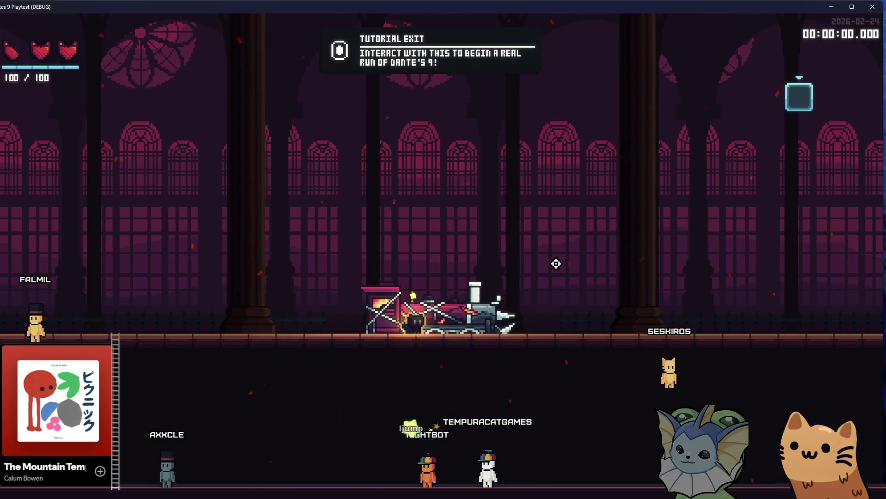
key(d)
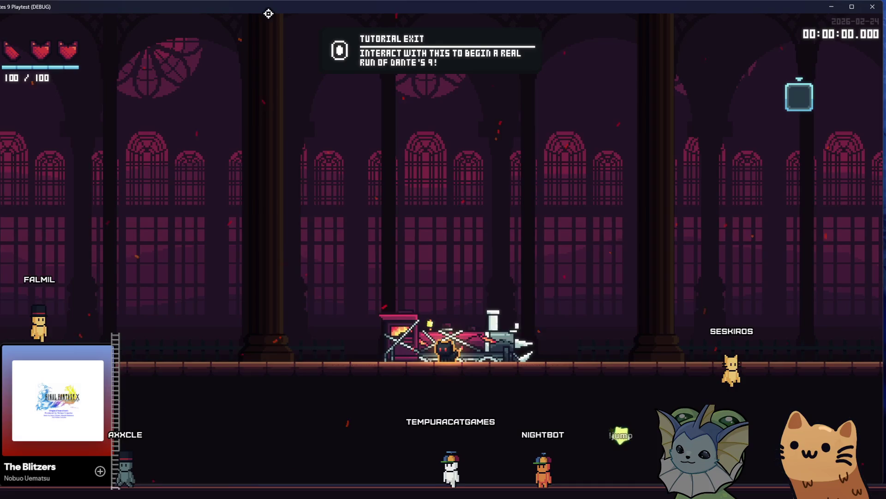
key(F1)
Go from the pause menu's deck overview to the SYSTEM > VIDEO settings.
key(Tab)
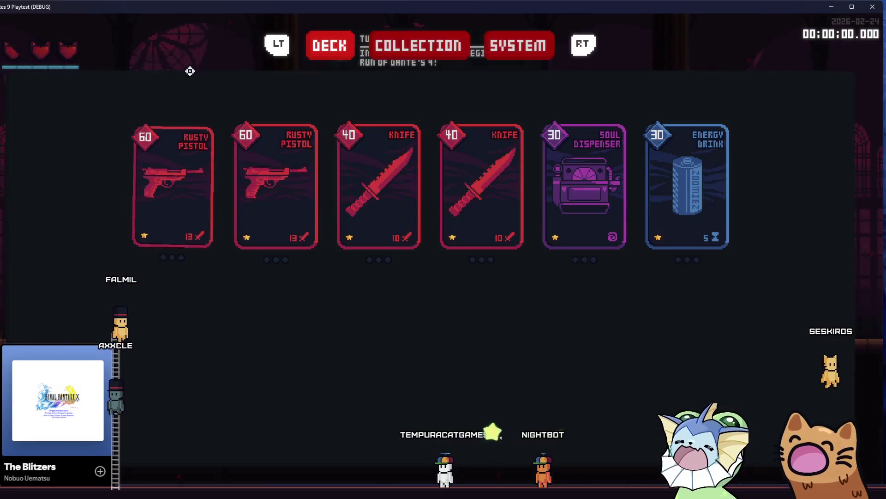
click(372, 47)
key(e)
click(353, 87)
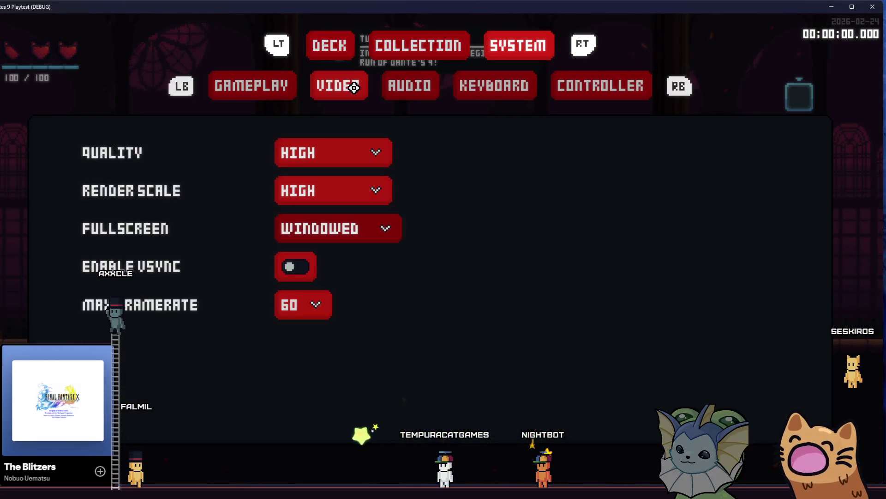
Try render scale MEDIUM, LOW and HELLA LOW, then set it back to HIGH.
click(325, 178)
click(333, 240)
click(346, 196)
click(333, 260)
click(344, 195)
click(328, 277)
click(340, 197)
click(332, 220)
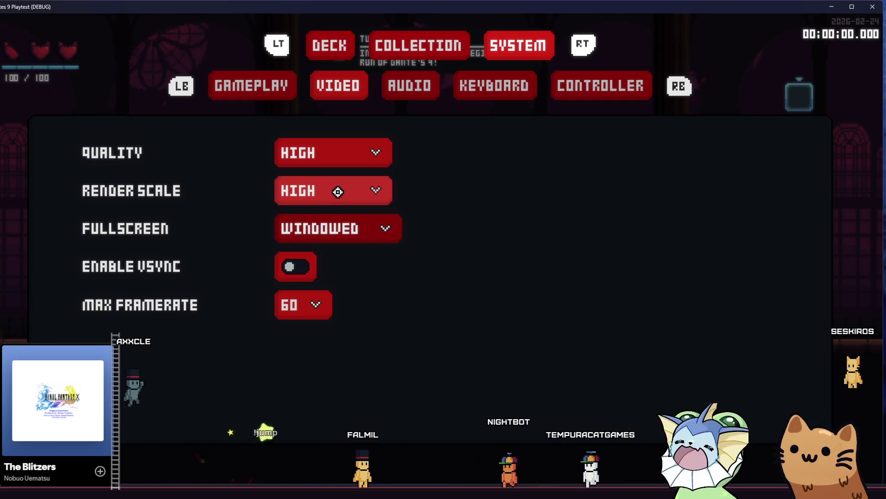
Switch fullscreen mode to BORDERLESS, then back to WINDOWED.
click(336, 228)
click(336, 277)
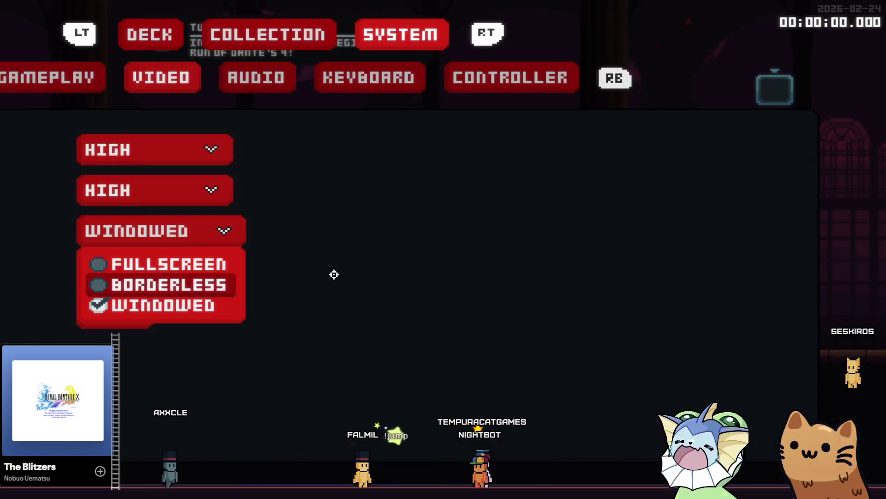
click(87, 217)
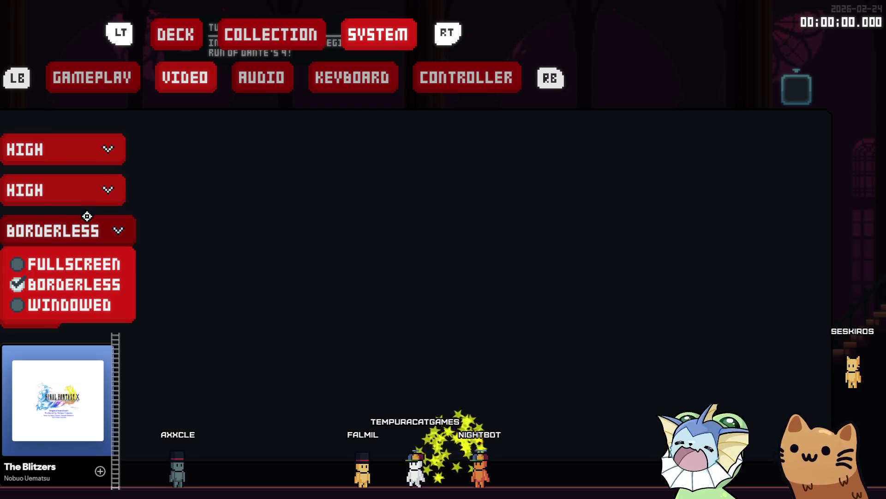
click(62, 300)
click(73, 225)
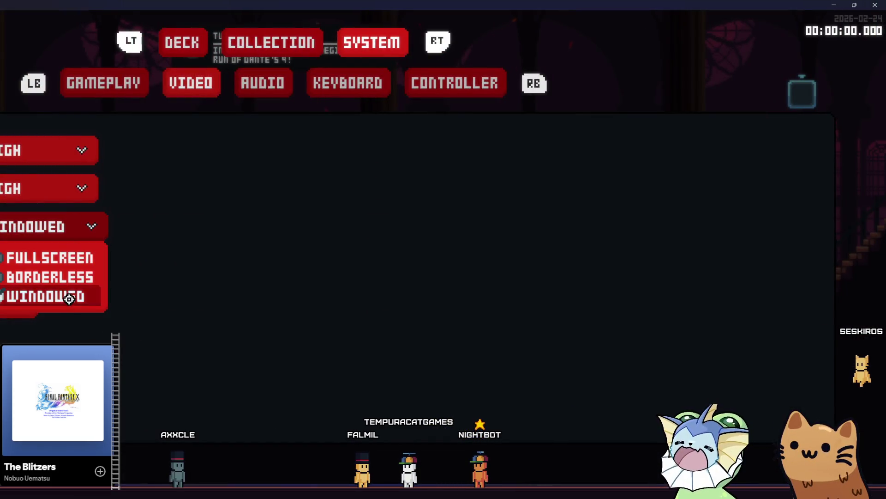
click(72, 297)
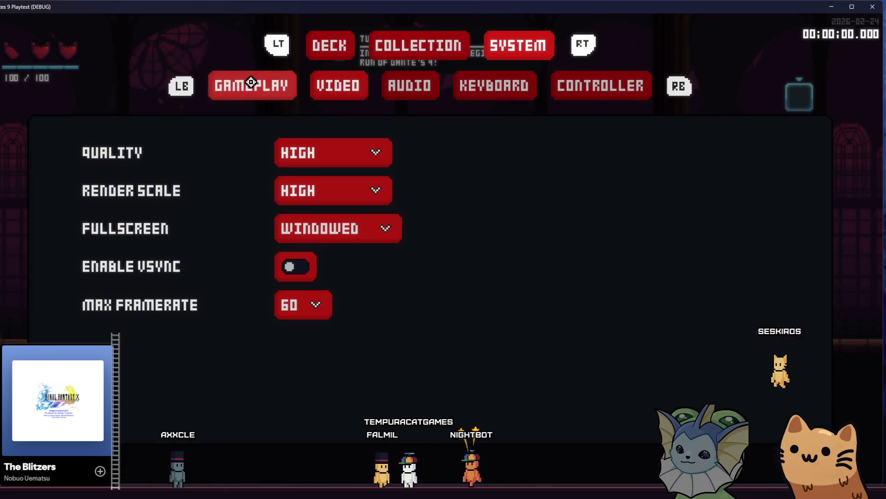
Enable VSync, then leave the settings and toggle the F1 debug panel.
click(291, 271)
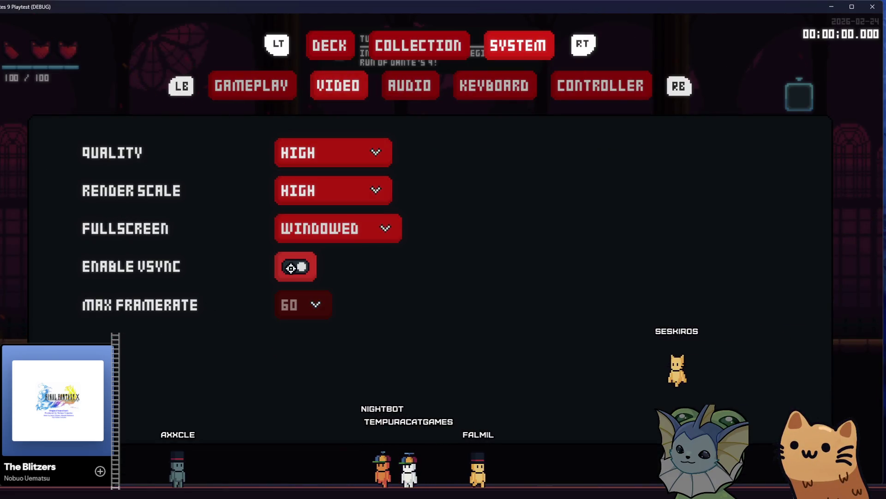
key(Escape)
key(F1)
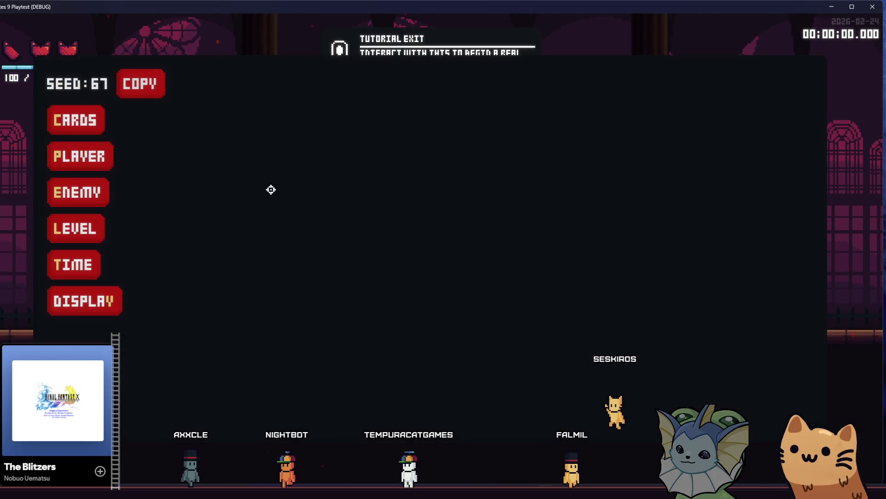
key(Escape)
key(Escape)
key(Escape)
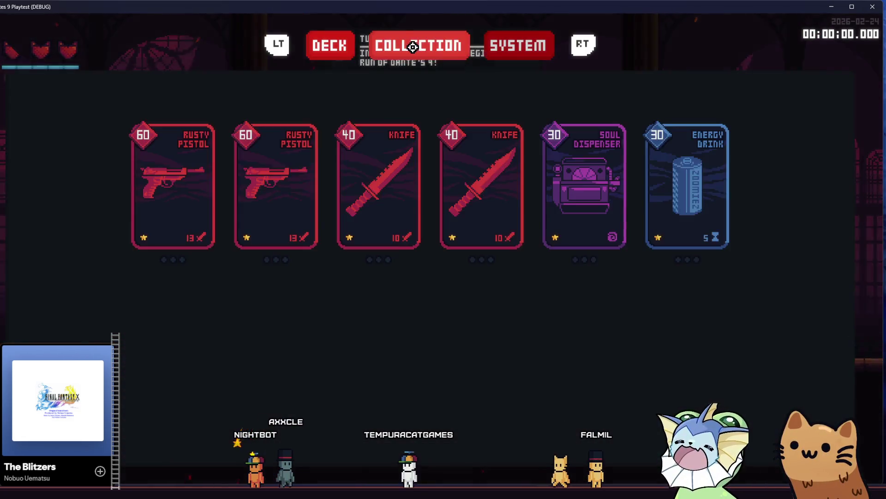
Recheck the SYSTEM > VIDEO settings, resume play, and use the tutorial exit to begin a run.
click(503, 43)
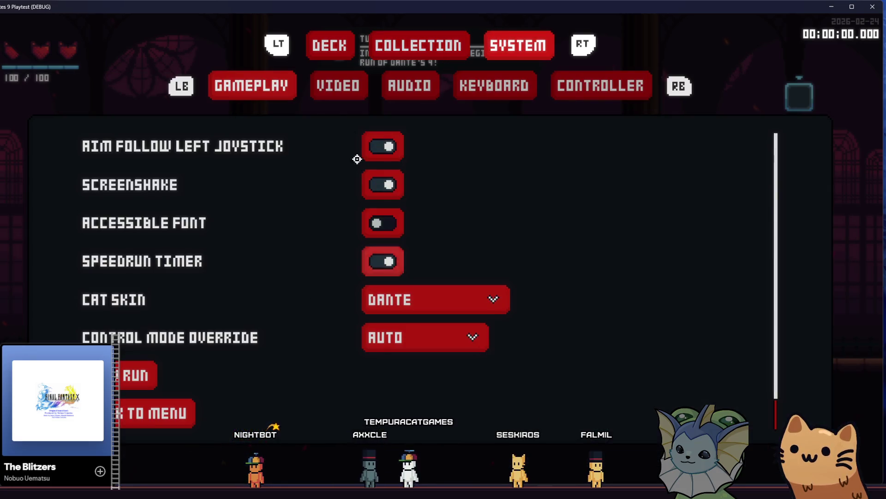
click(338, 91)
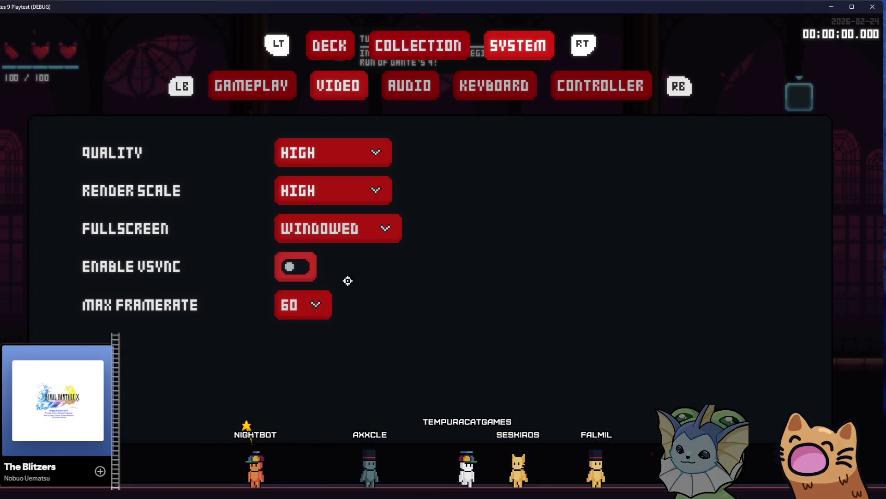
key(Escape)
key(Escape)
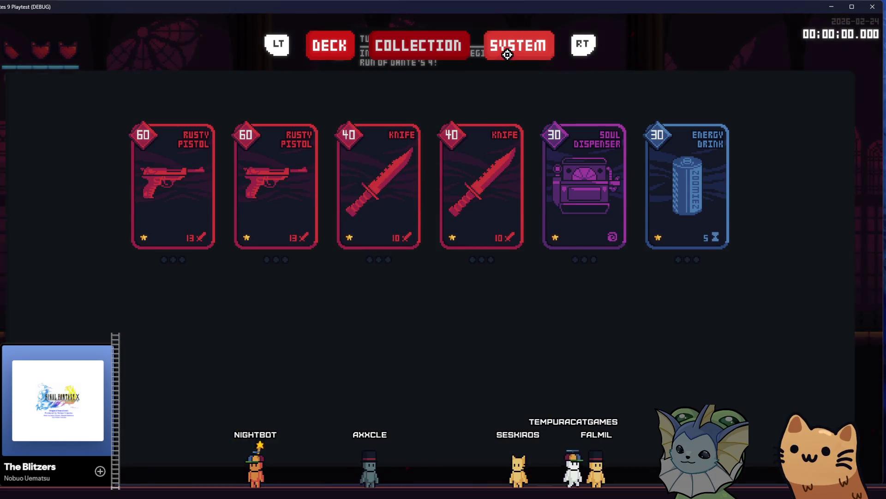
click(507, 54)
click(343, 90)
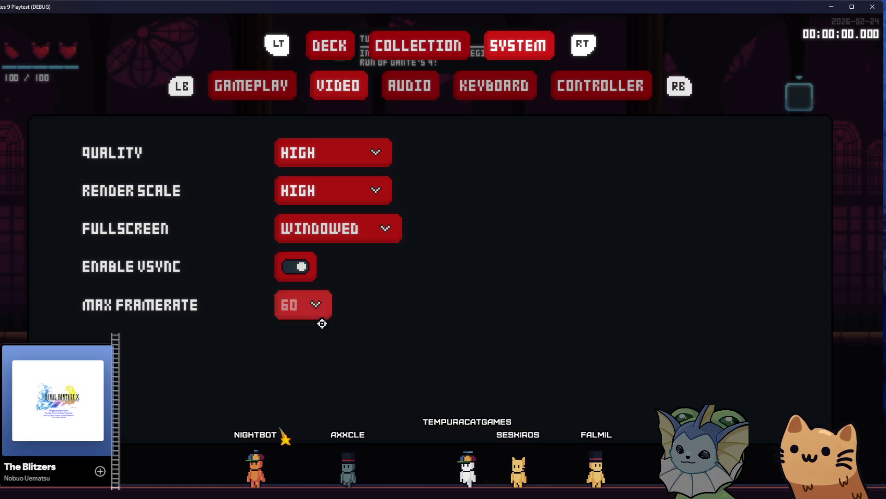
key(Escape)
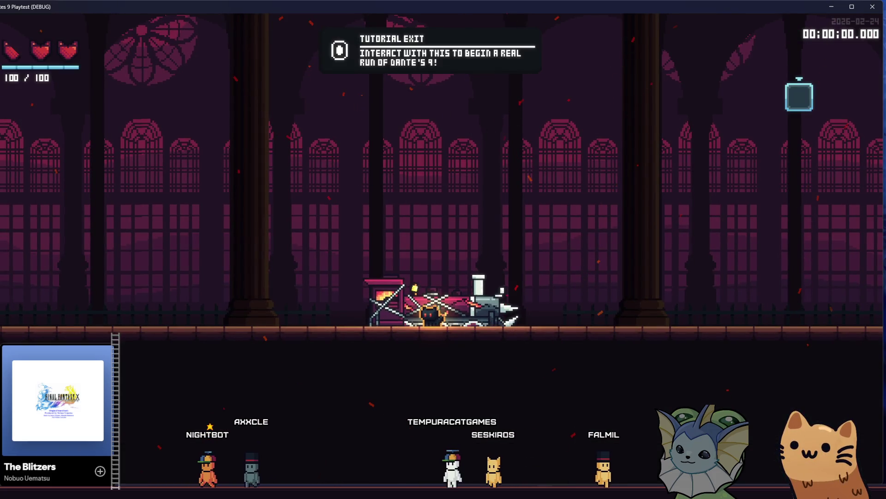
key(e)
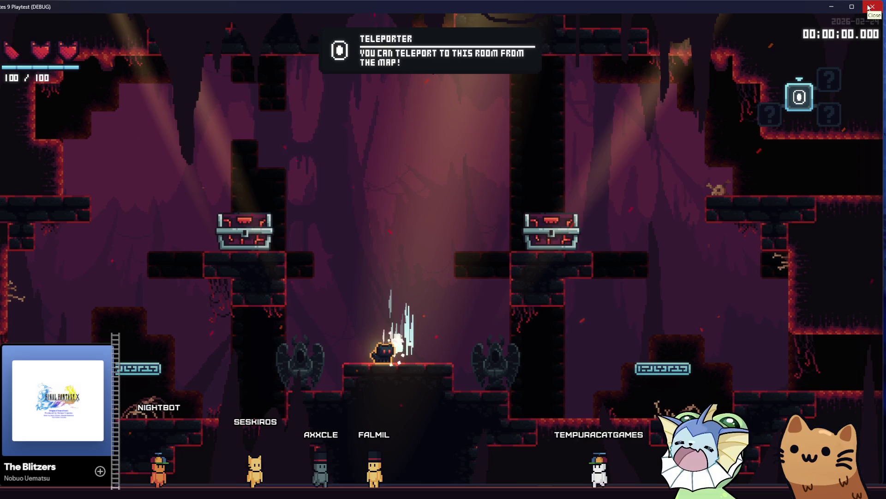
Quit the running playtest with F8 to return to the Godot editor.
key(F8)
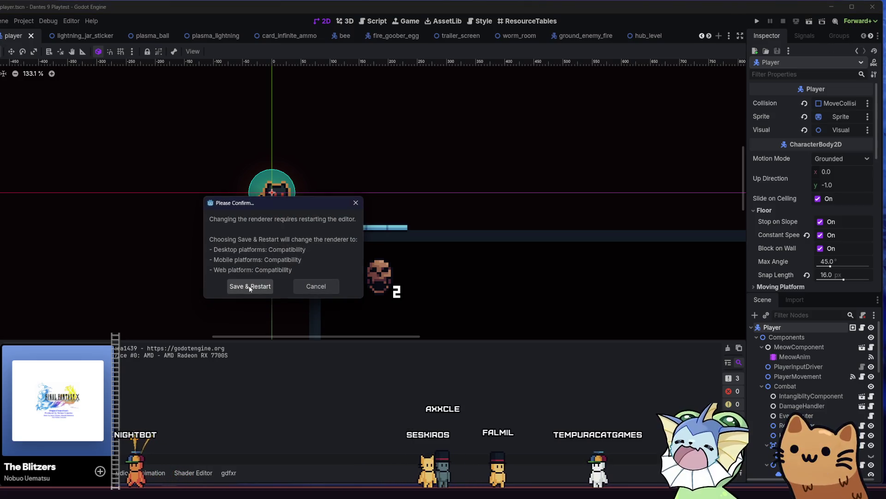
Save & Restart with the Compatibility renderer, then run the project again.
click(249, 286)
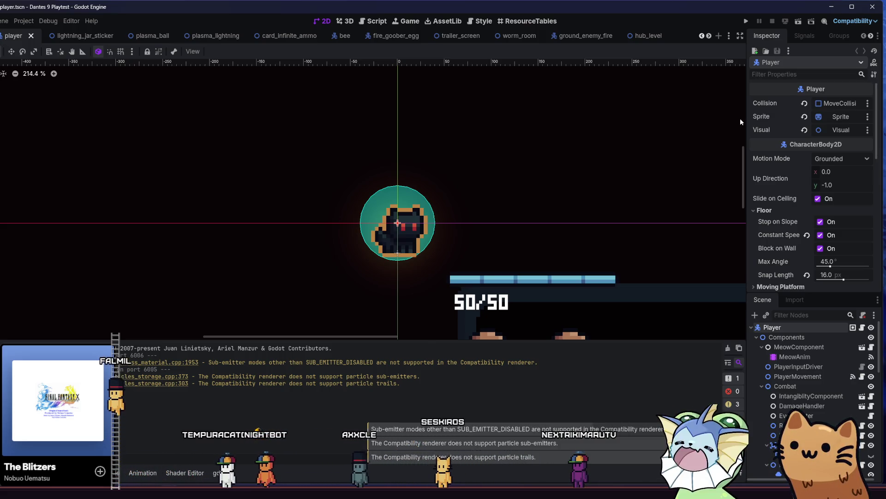
click(745, 21)
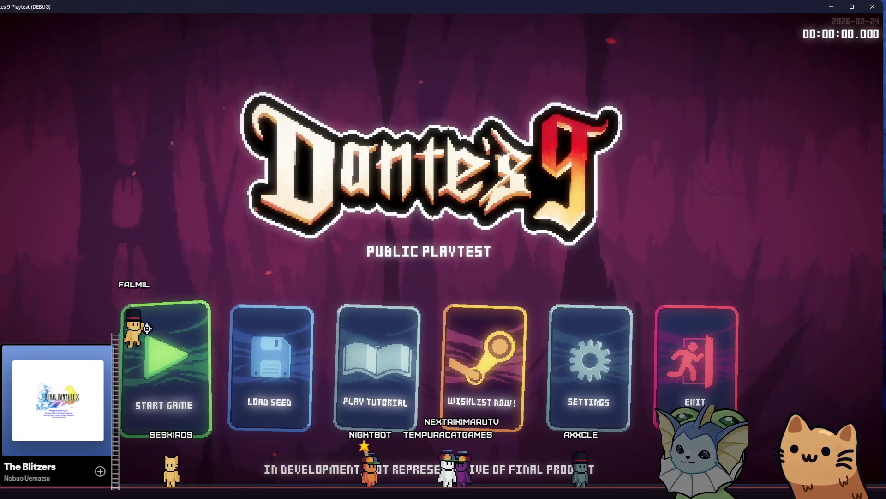
Choose START GAME on the title screen to load the tutorial hall under Compatibility rendering.
click(164, 377)
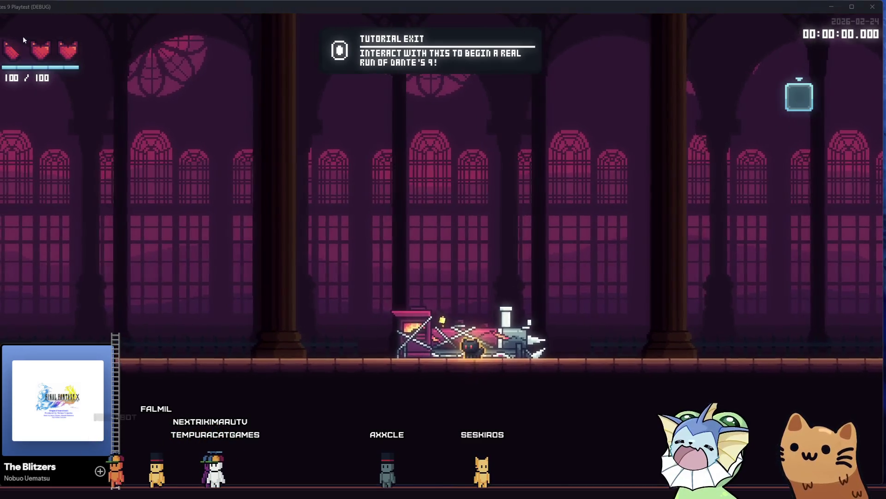
Take two Win+Shift+S snips: the health display and a region of the game screen.
key(super+shift+s)
mouse_move(1, 29)
mouse_down()
mouse_move(101, 81)
mouse_move(93, 93)
mouse_up()
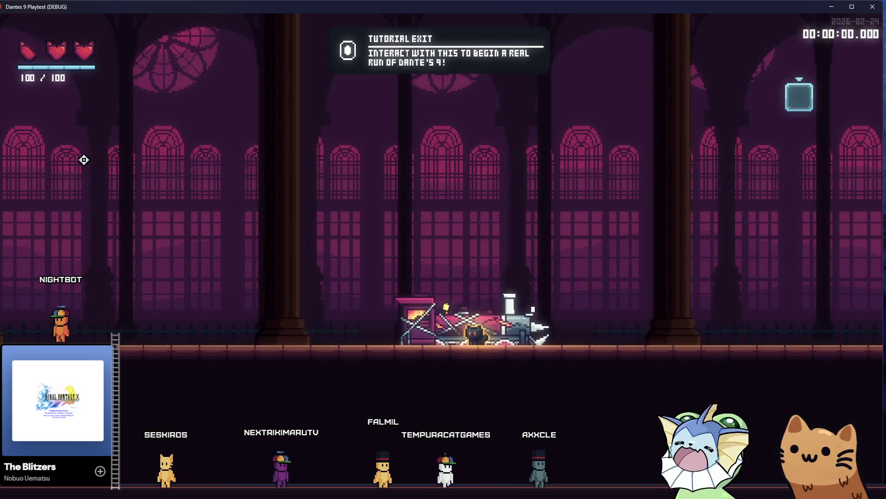
key(super+shift+s)
drag(234, 129, 323, 291)
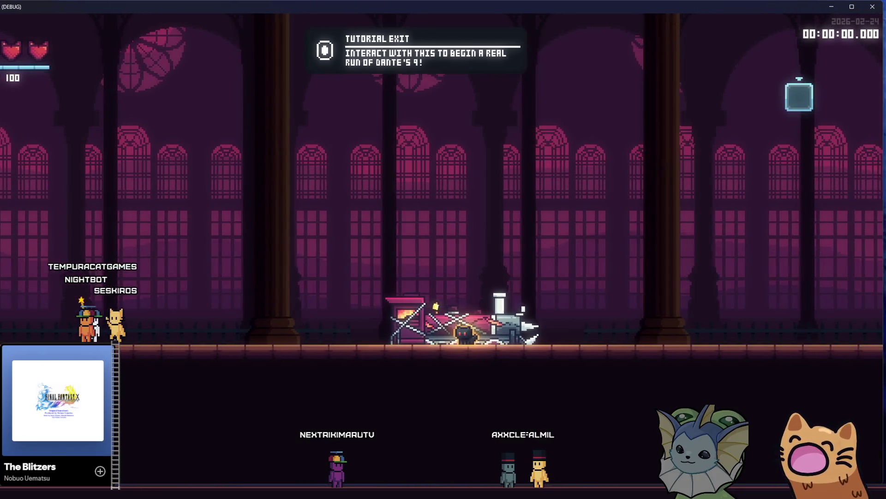
Bring the game window back on screen and maximize it, then switch to GitHub Desktop.
drag(0, 169, 0, 168)
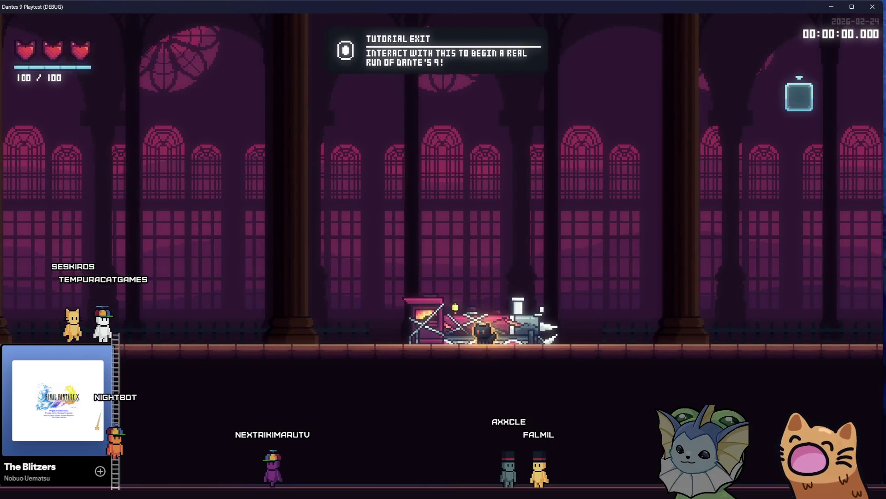
drag(1, 168, 3, 170)
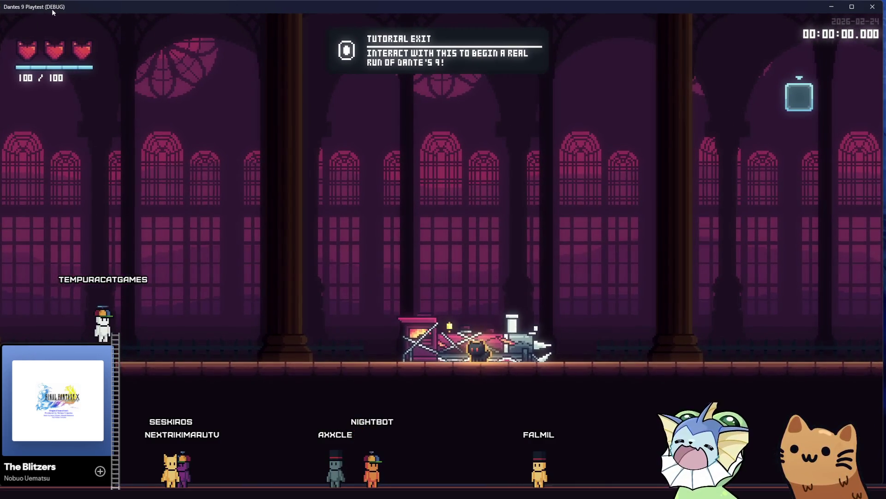
double_click(52, 9)
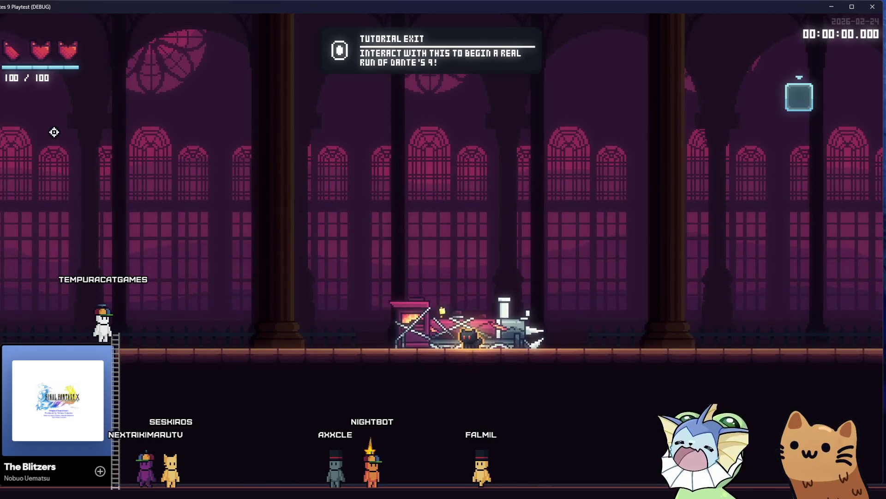
key(s)
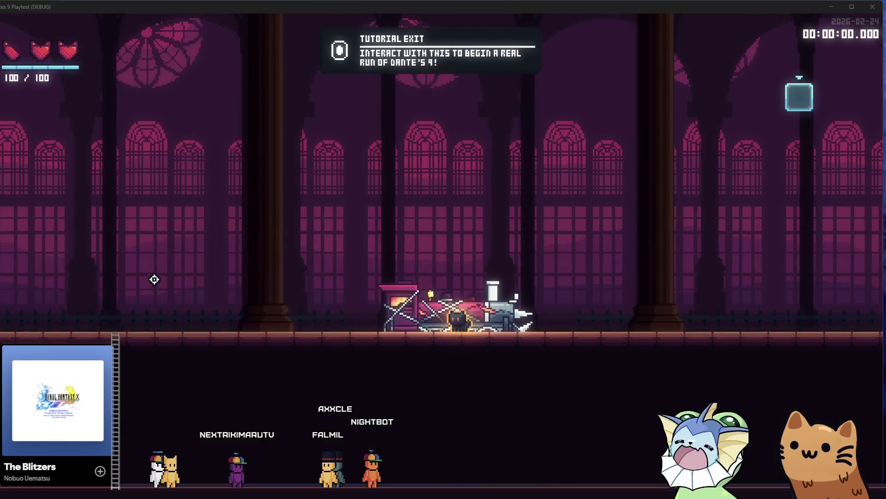
key(alt+Tab)
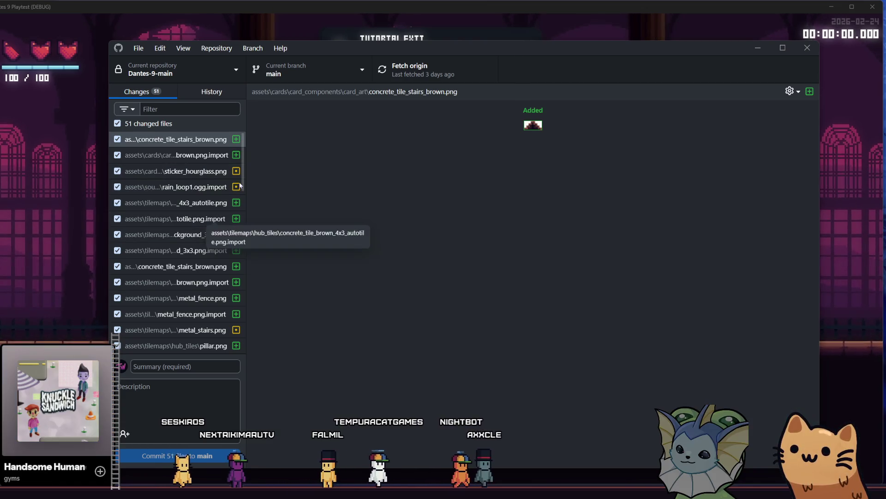
Inspect the project.godot renderer diff and player.tscn's vertical_offset = 150.0, then close GitHub Desktop.
scroll(242, 165, down, 1)
scroll(243, 165, up, 1)
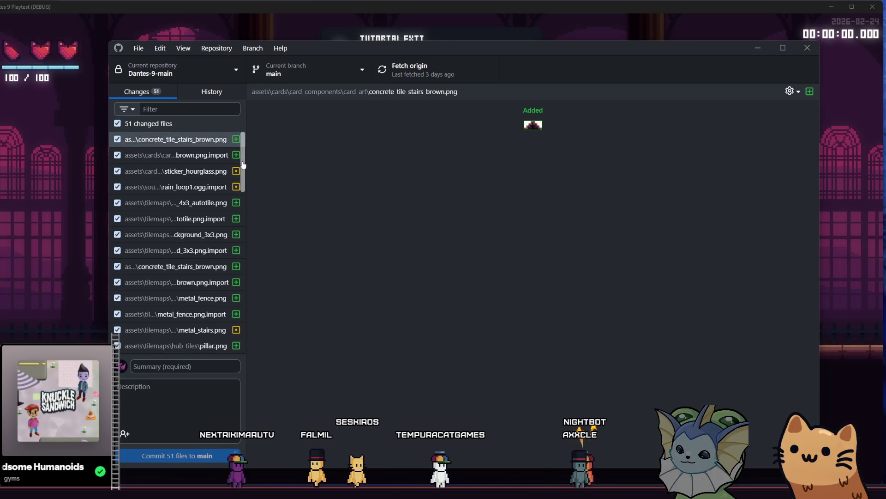
scroll(243, 166, down, 1)
drag(243, 170, 209, 329)
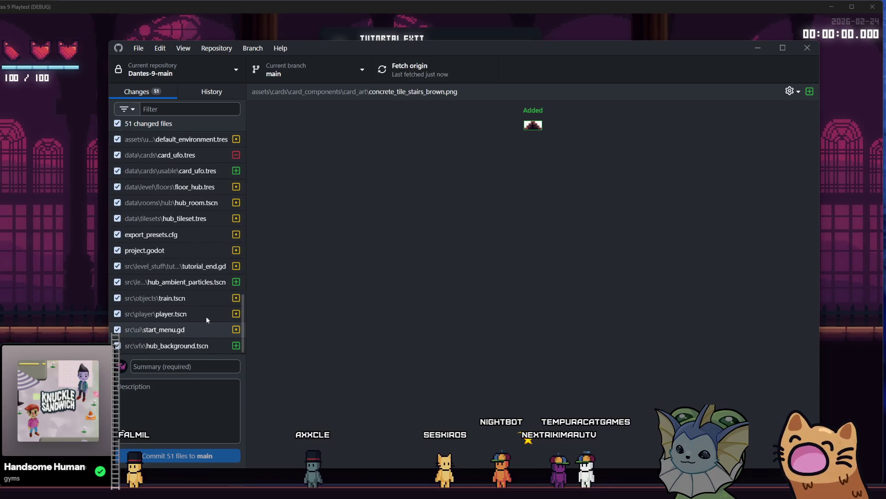
click(198, 248)
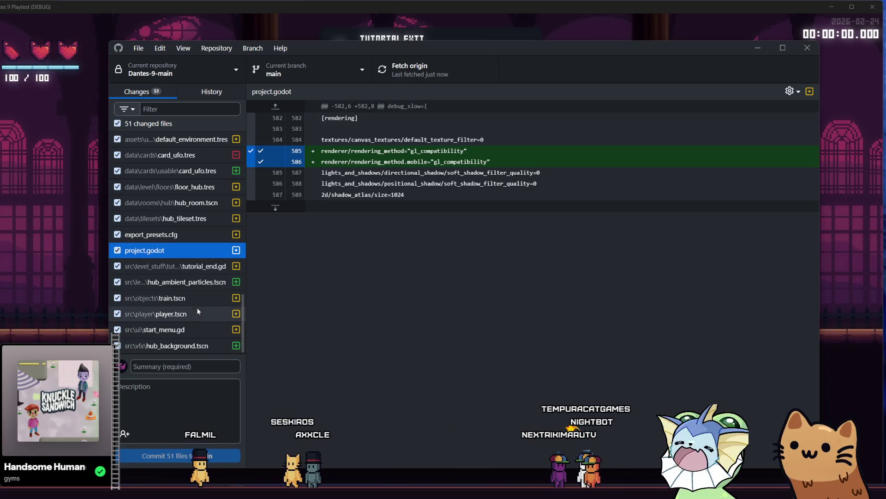
click(196, 320)
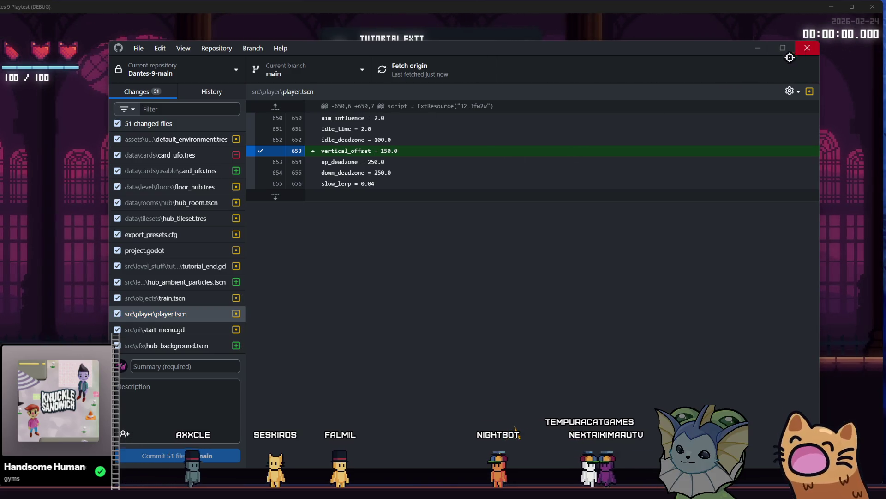
click(806, 49)
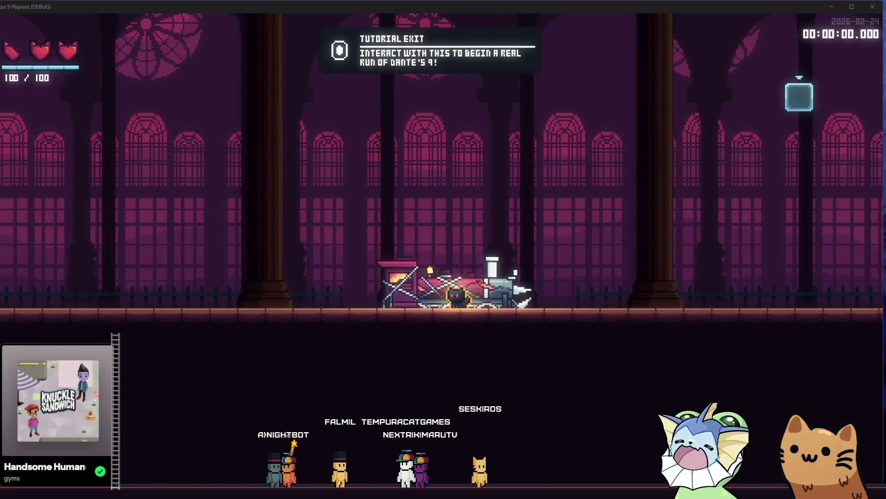
Reset the BityCamera Vertical Offset to its default 50.0 and test-run the game.
key(alt+Tab)
scroll(803, 386, down, 5)
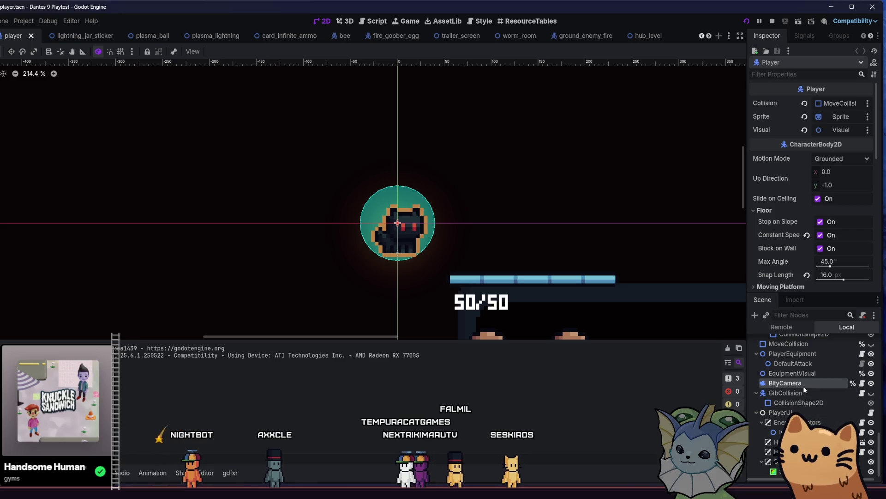
click(803, 386)
click(807, 179)
key(F5)
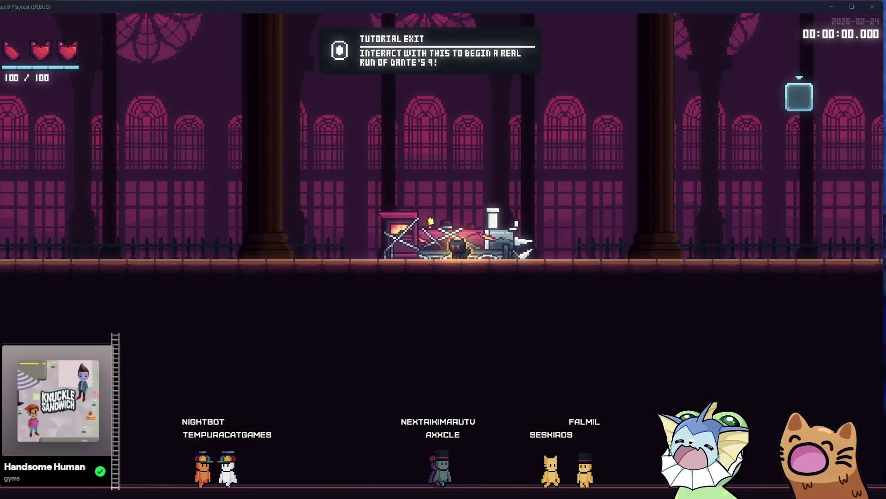
key(F8)
Restore Vertical Offset to 150.0, save, and playtest walking the cat right, left, then right.
key(ctrl+z)
key(ctrl+s)
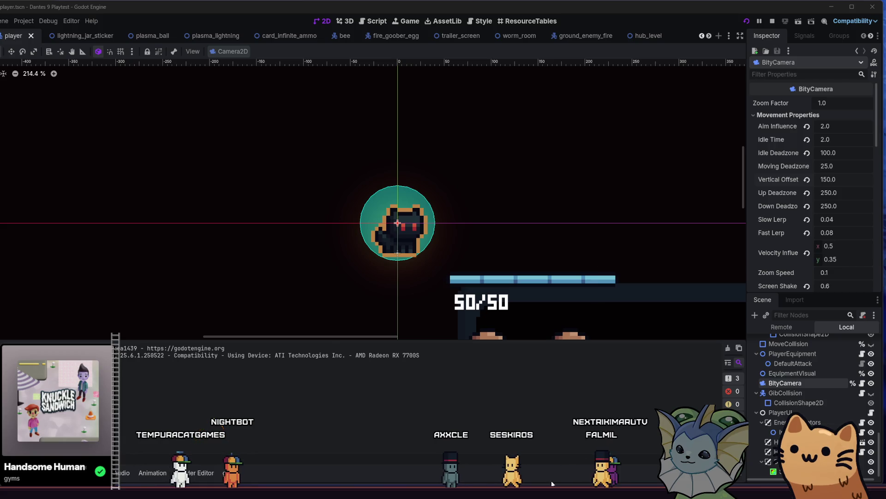
key(F5)
key(d)
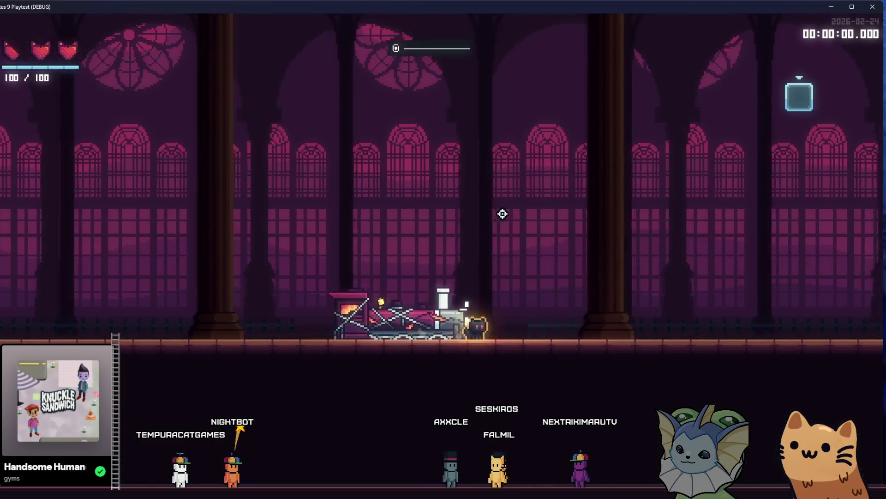
key(a)
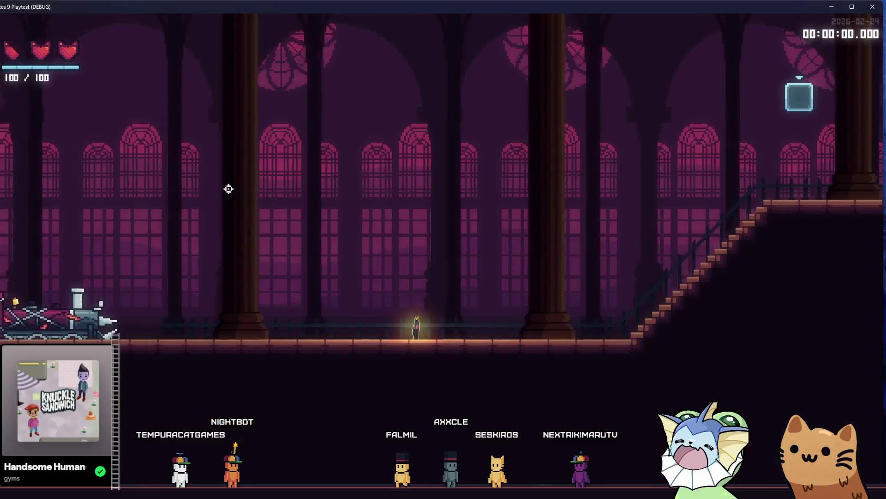
key(d)
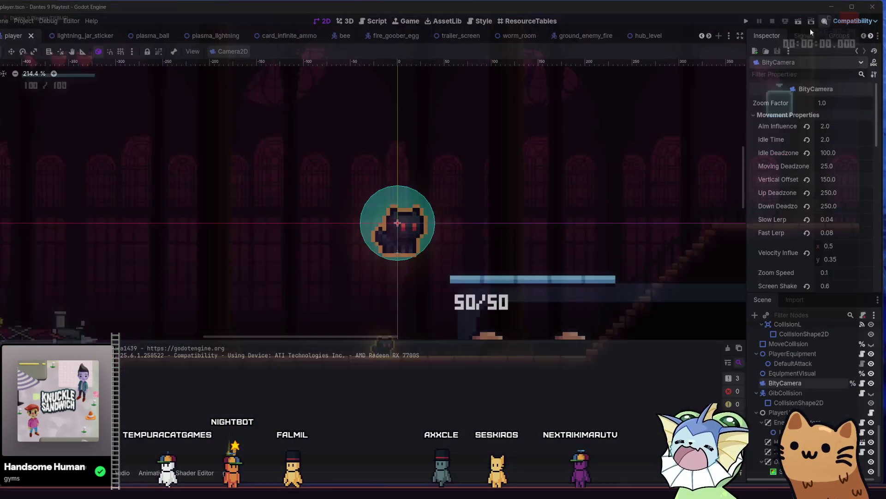
key(F8)
Switch the rendering method to Forward+ and confirm Save & Restart.
click(855, 21)
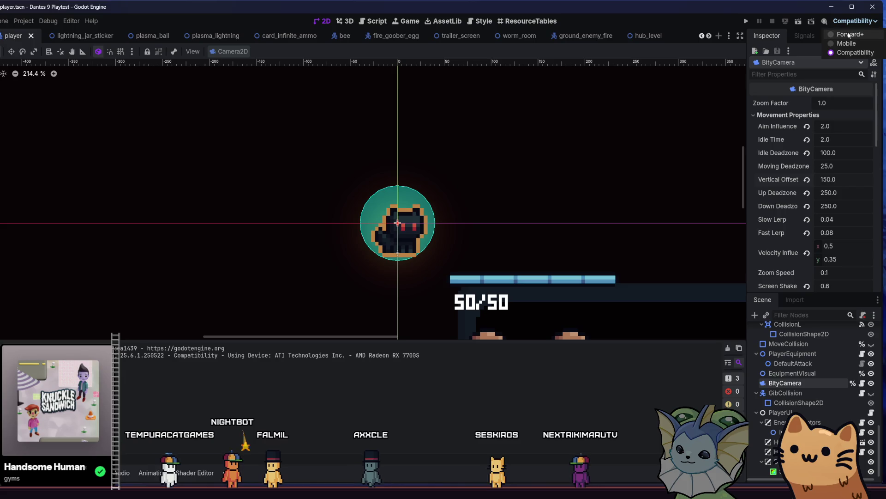
click(849, 34)
click(244, 286)
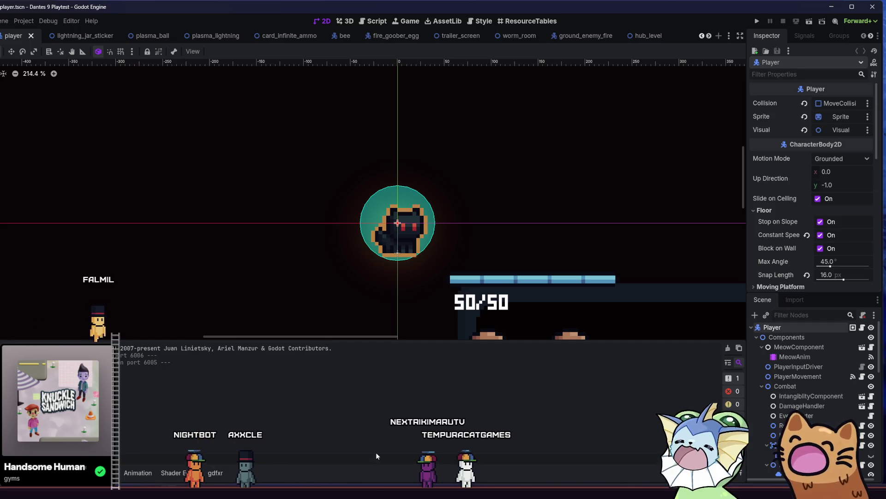
key(alt+Tab)
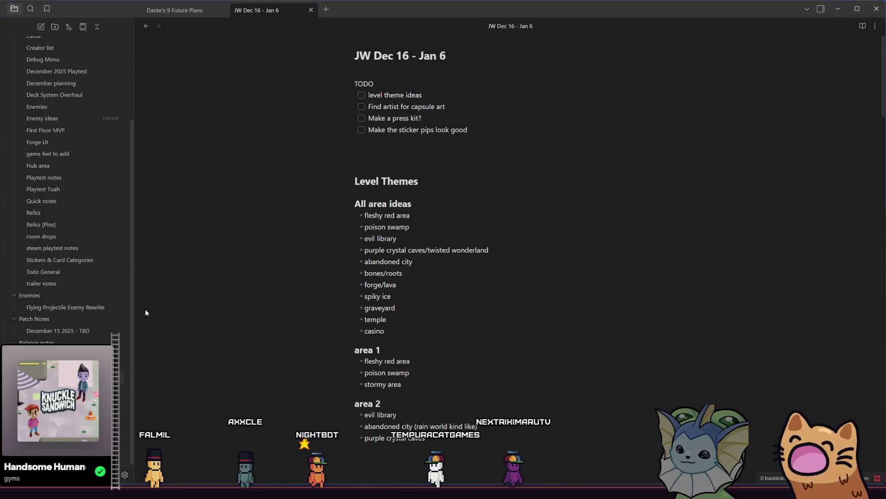
Scroll the JW Dec 16 - Jan 6 note down to the possible status effects list.
scroll(262, 299, down, 15)
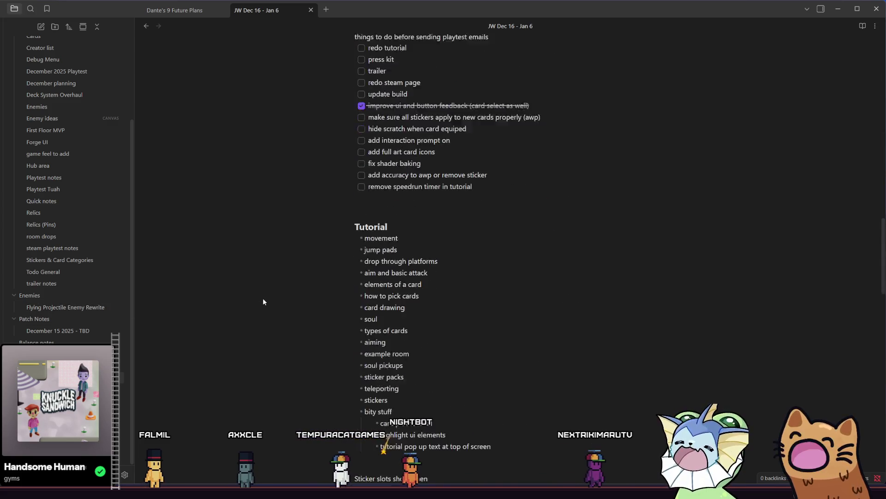
scroll(263, 302, down, 15)
scroll(288, 307, down, 5)
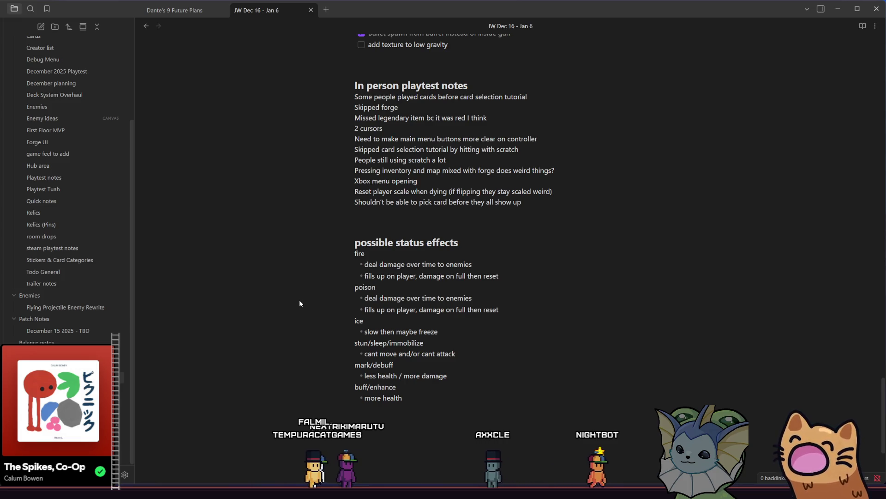
key(alt+Tab)
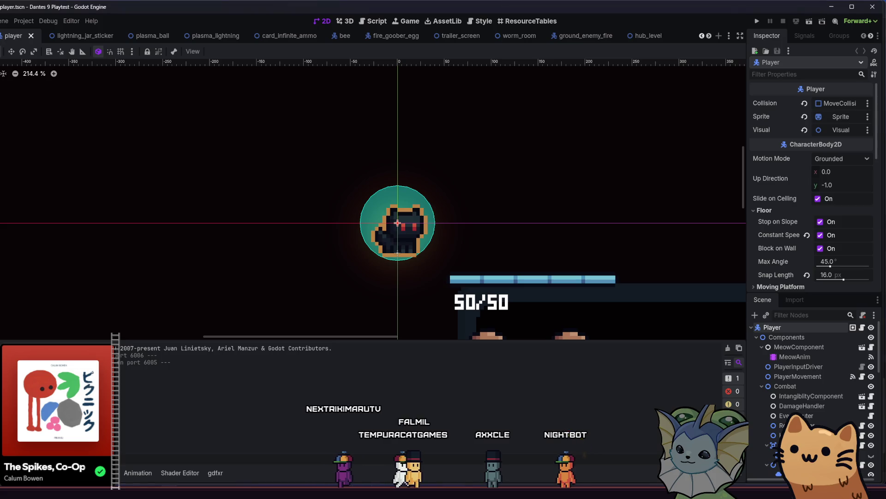
Run the project and start a new game from the Dante's 9 title menu.
click(757, 21)
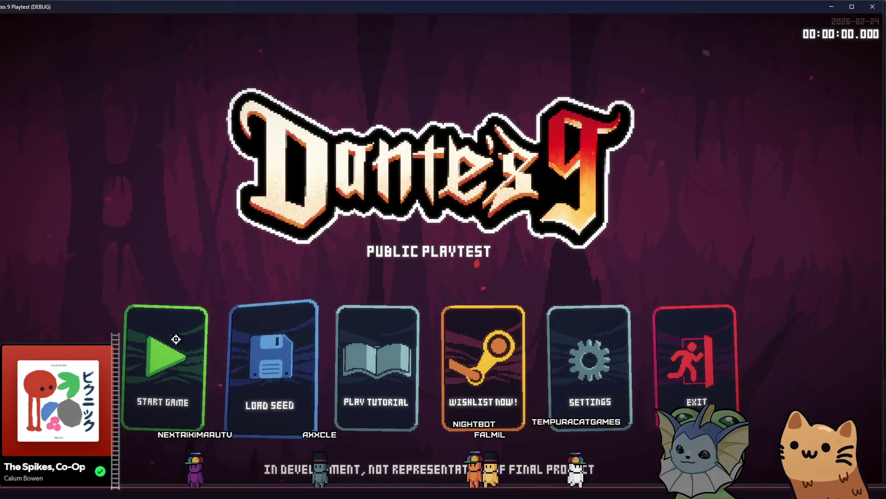
click(161, 358)
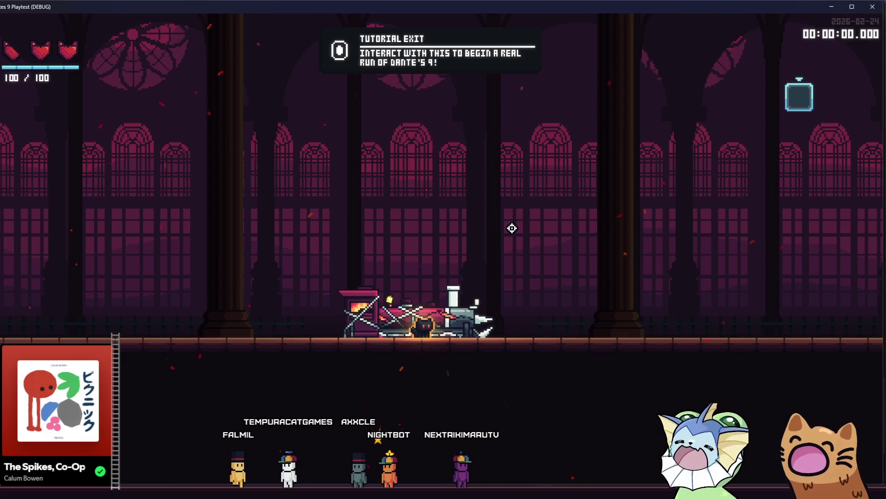
Toggle the six-card deck view open and closed, then make the cat jump and run left.
key(Tab)
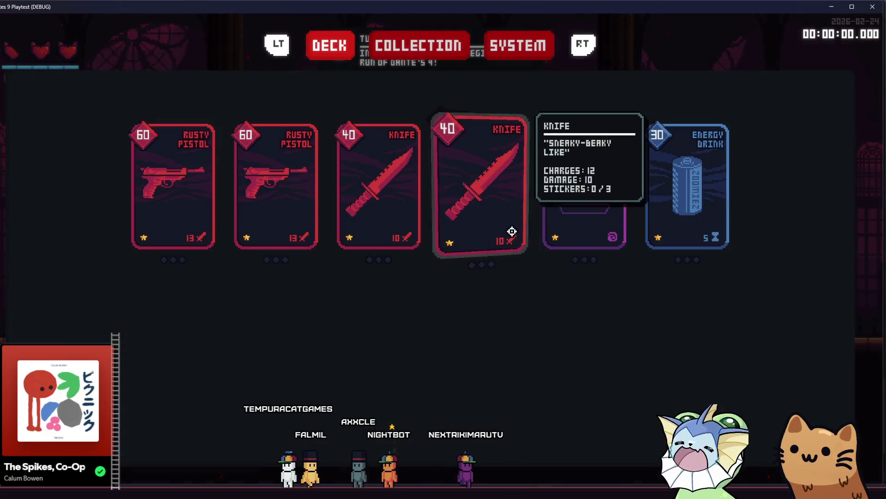
key(Tab)
key(Tab)
key(Tab)
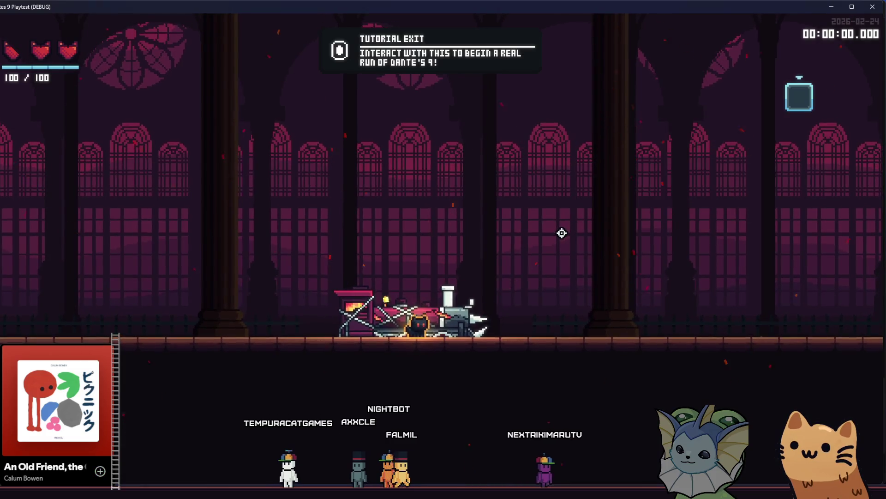
key(Tab)
key(Tab)
key(Tab)
key(Tab)
key(Tab)
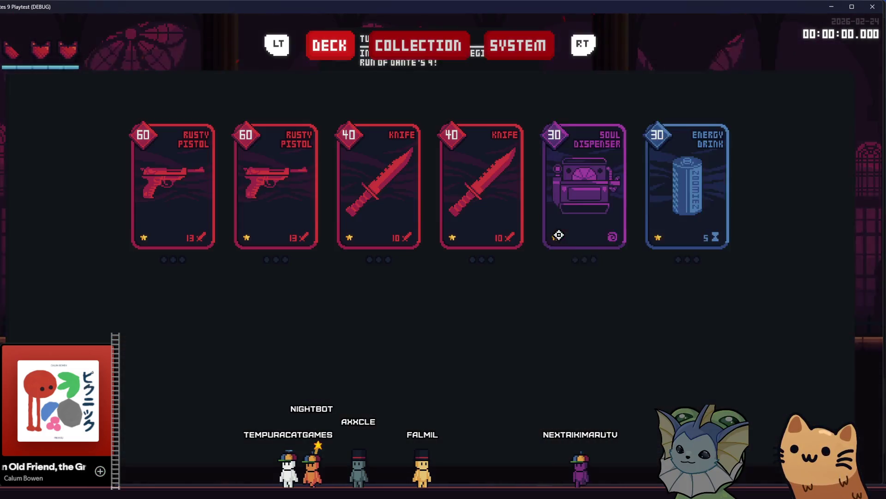
key(Tab)
key(Tab)
key(Tab)
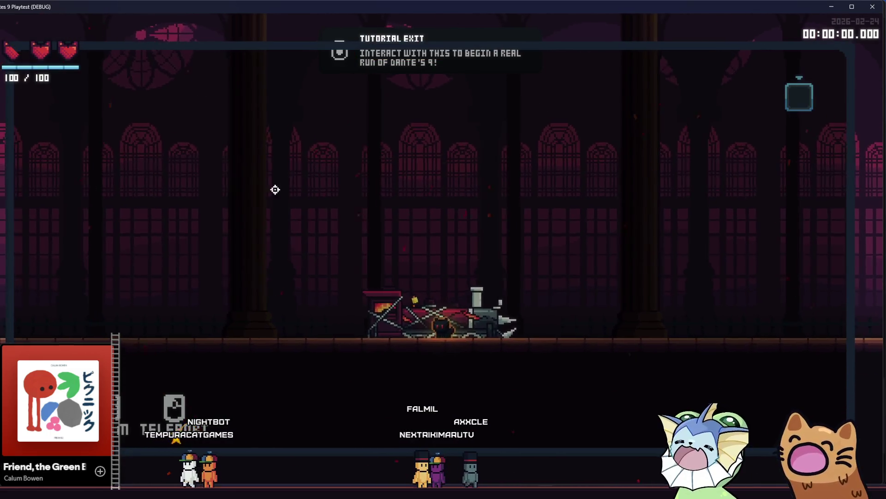
key(space)
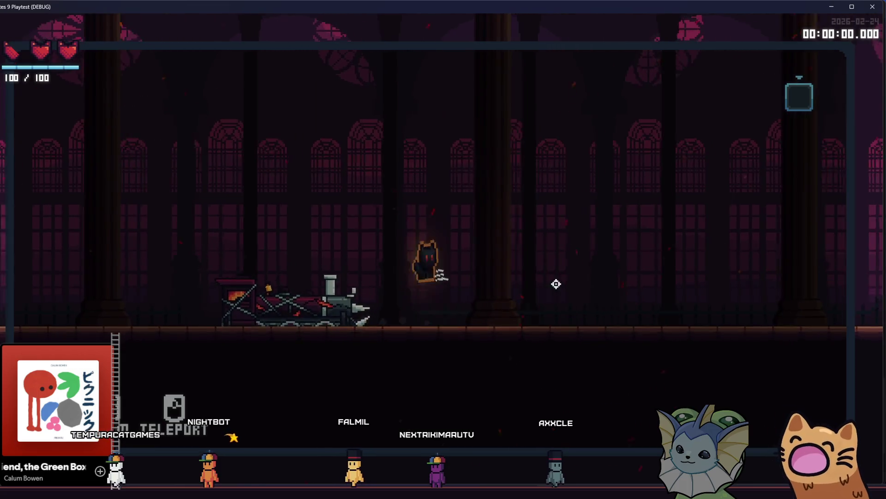
key(a)
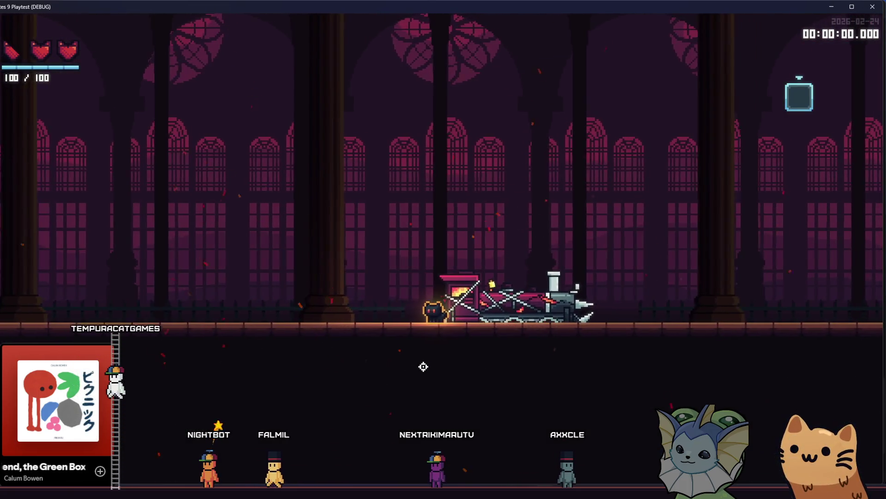
Open and close the deck several times with Tab, leaving it open.
key(Tab)
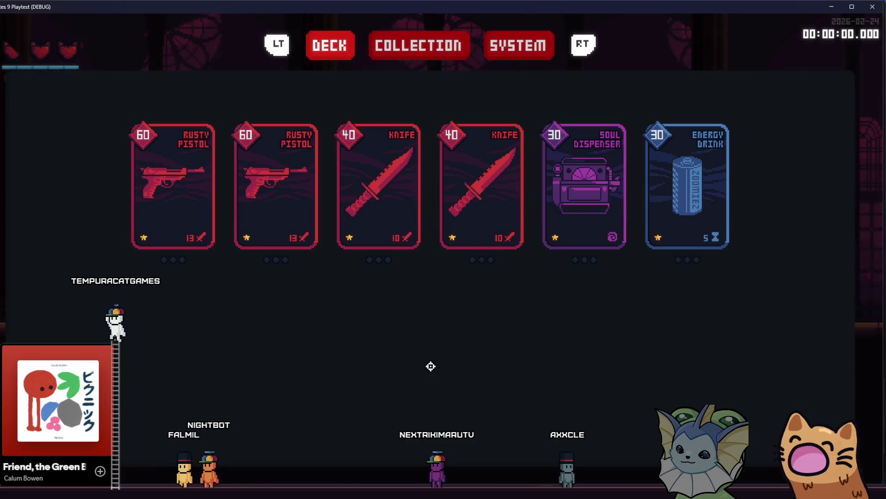
key(Tab)
key(Tab)
key(Tab)
key(Tab)
key(Tab)
key(Tab)
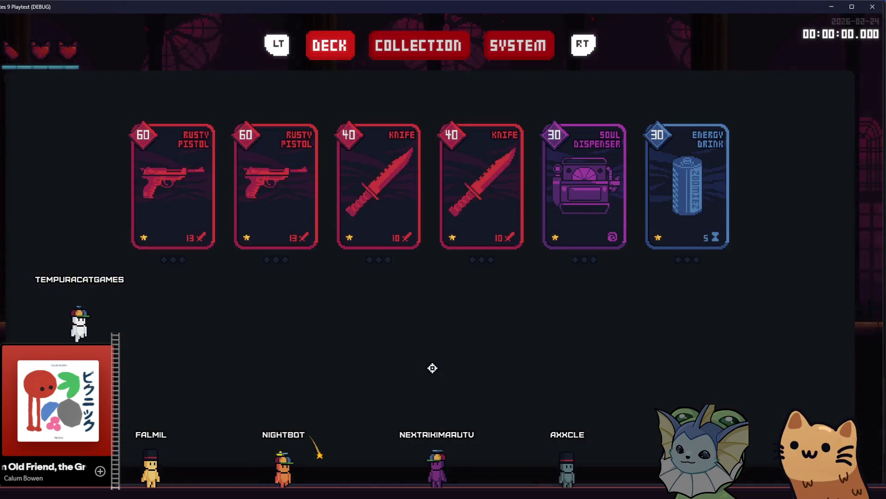
key(Tab)
key(Tab)
key(Tab)
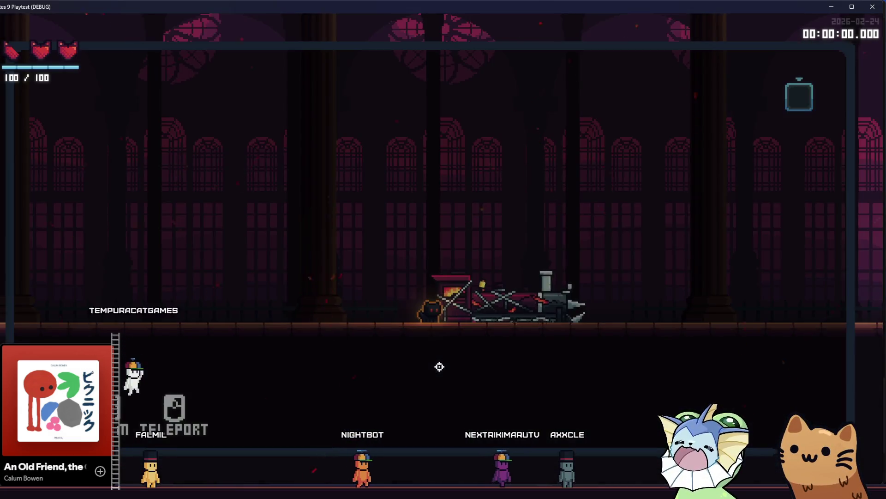
key(Tab)
key(Tab)
key(Tab)
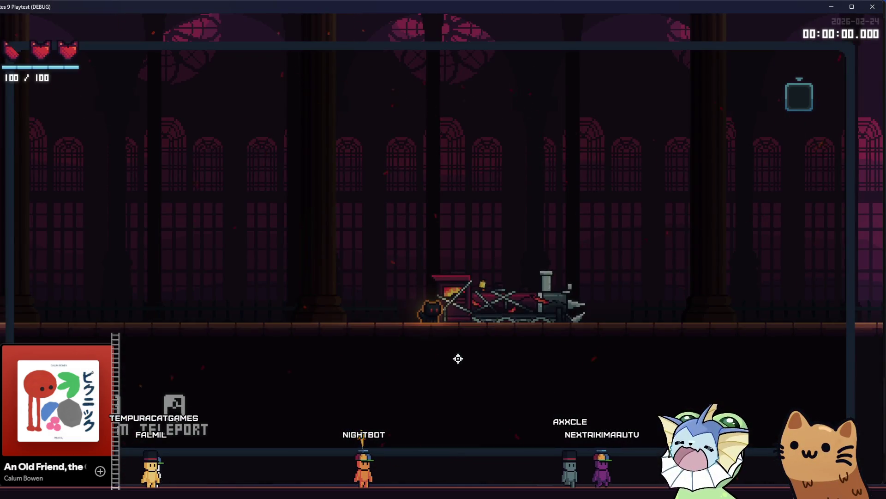
key(Tab)
key(Tab)
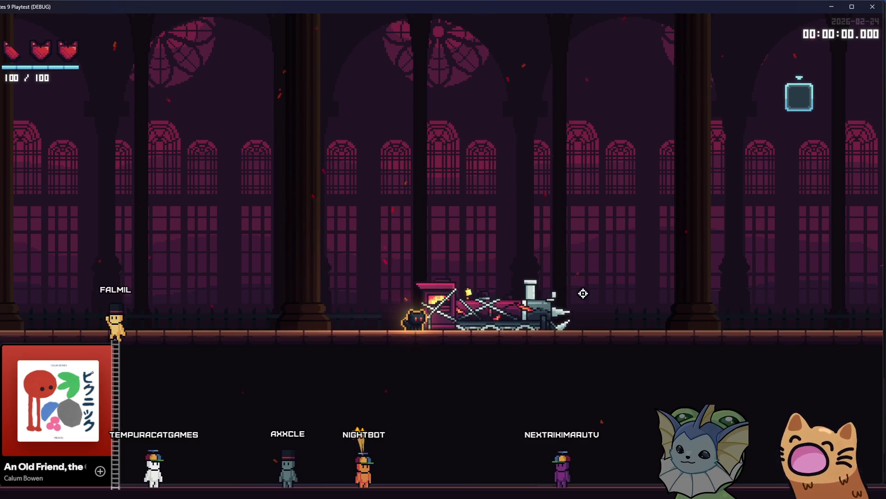
Bring up the teleport aiming view, then toggle the deck menu with Escape, ending open.
key(e)
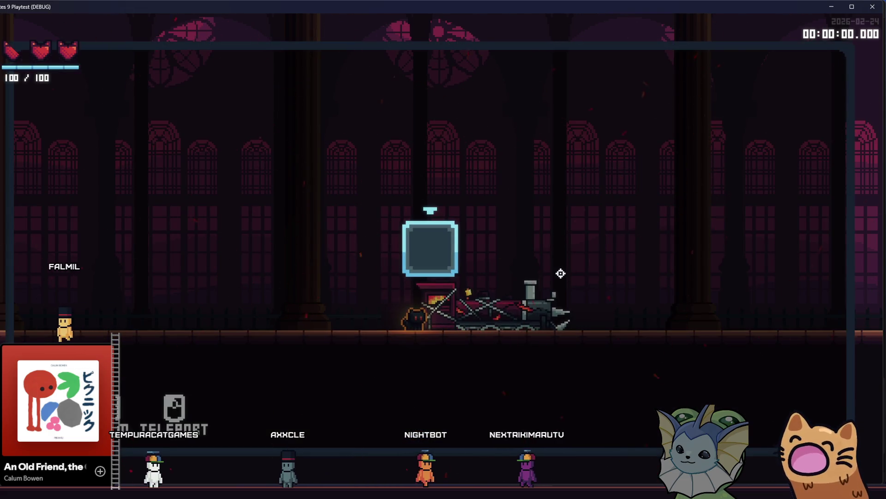
key(Escape)
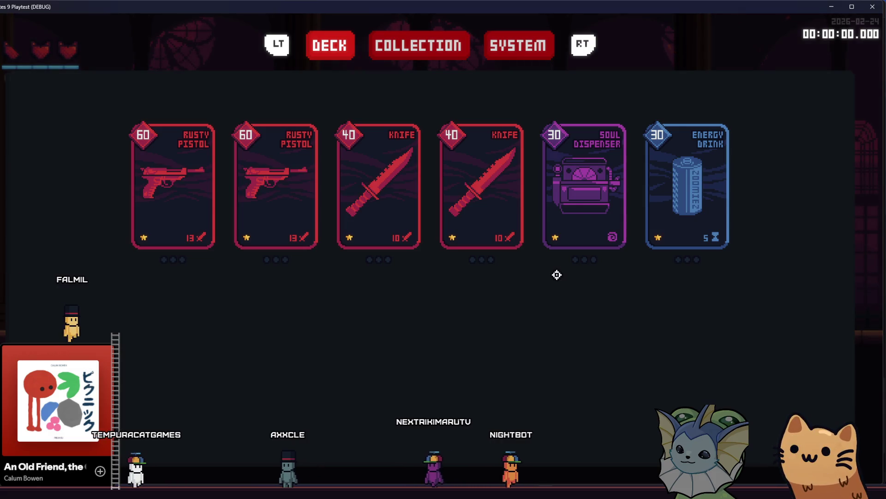
key(Escape)
key(Escape)
key(Escape)
key(Escape)
key(Escape)
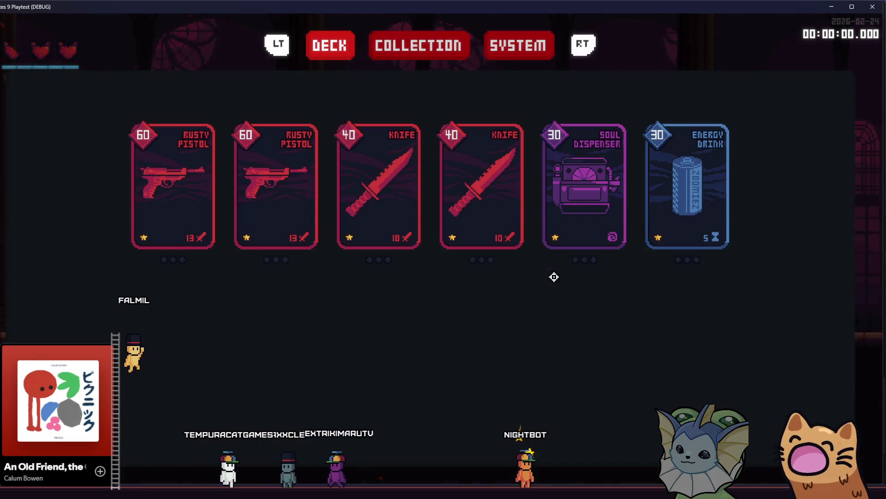
key(Escape)
key(Escape)
key(Escape)
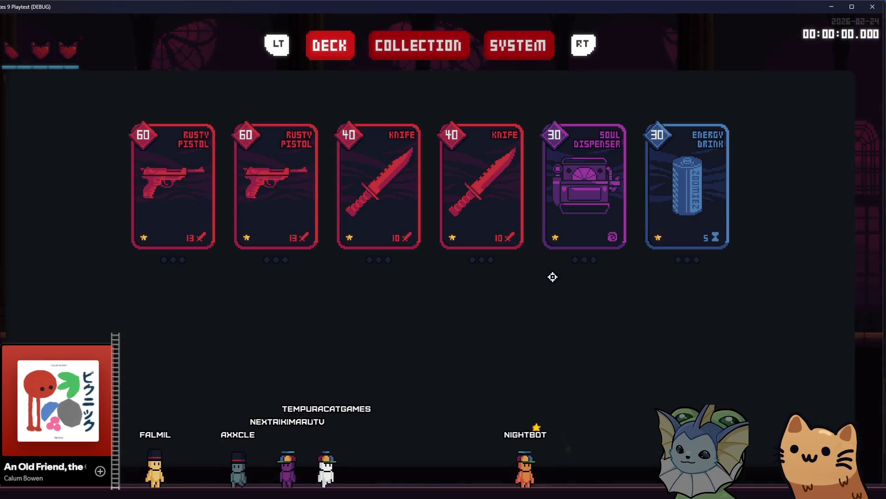
key(Escape)
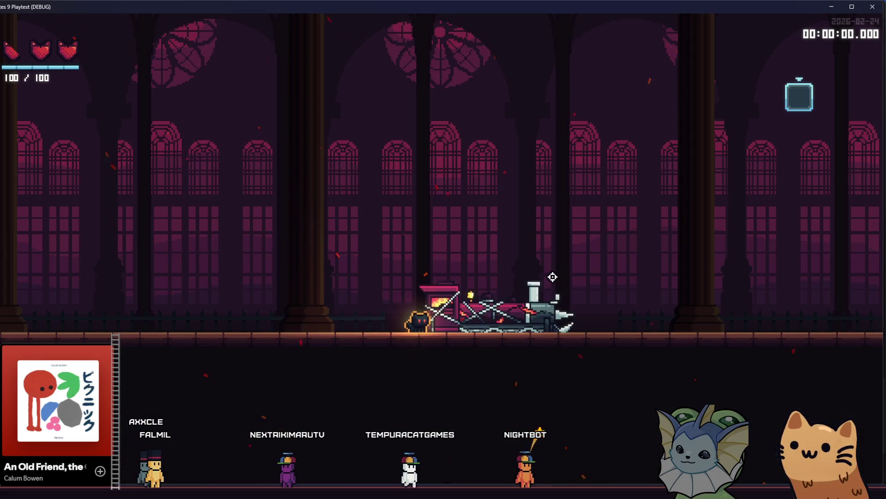
key(Escape)
key(Escape)
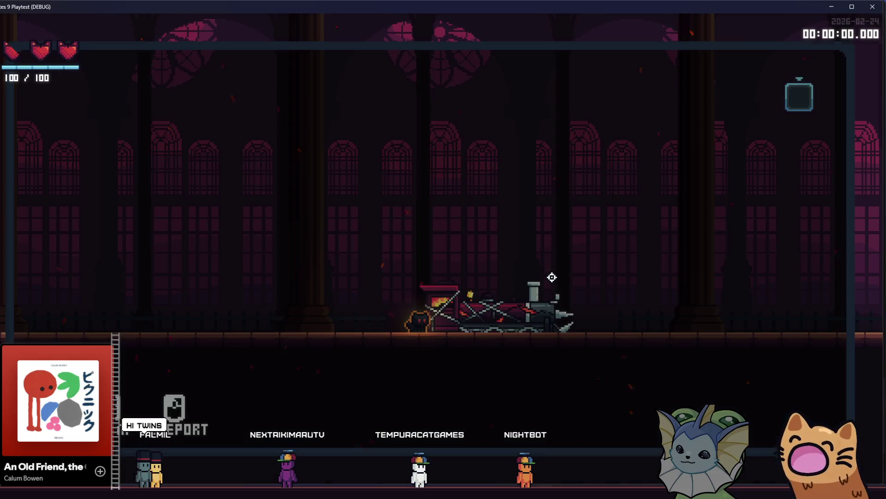
key(Escape)
key(Escape)
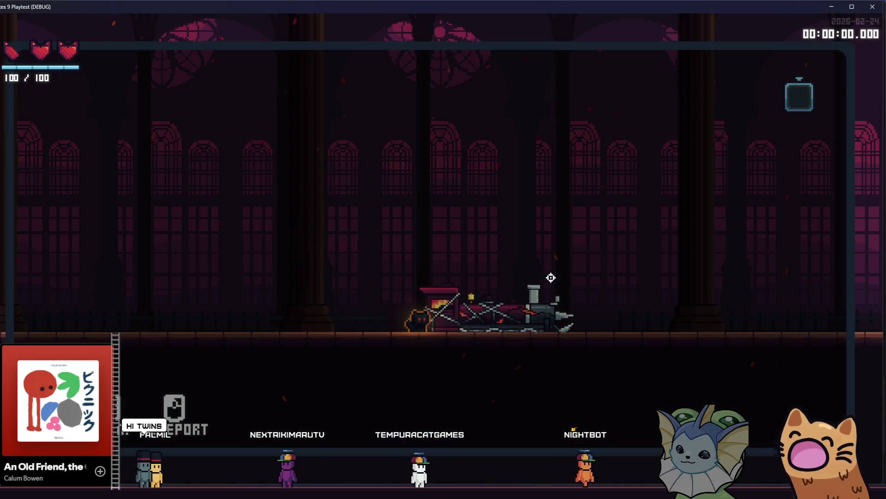
Walk the cat left away from the train, turn back right, and reopen the deck menu.
key(a)
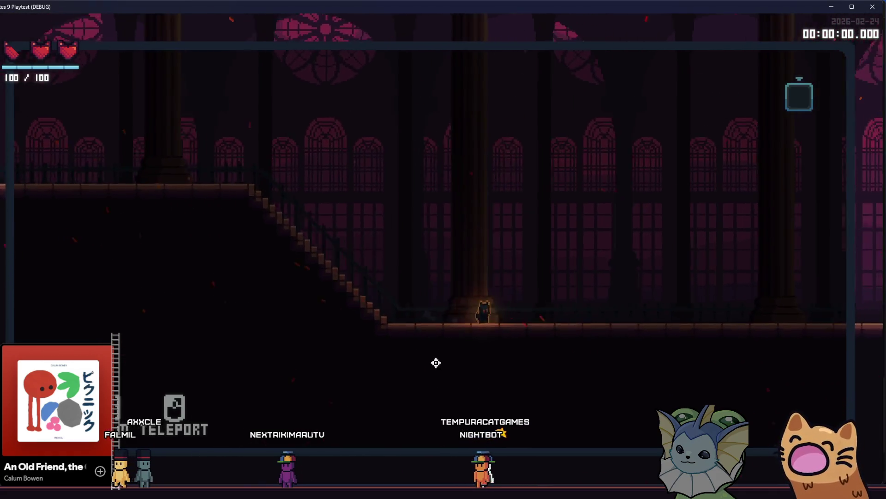
key(a)
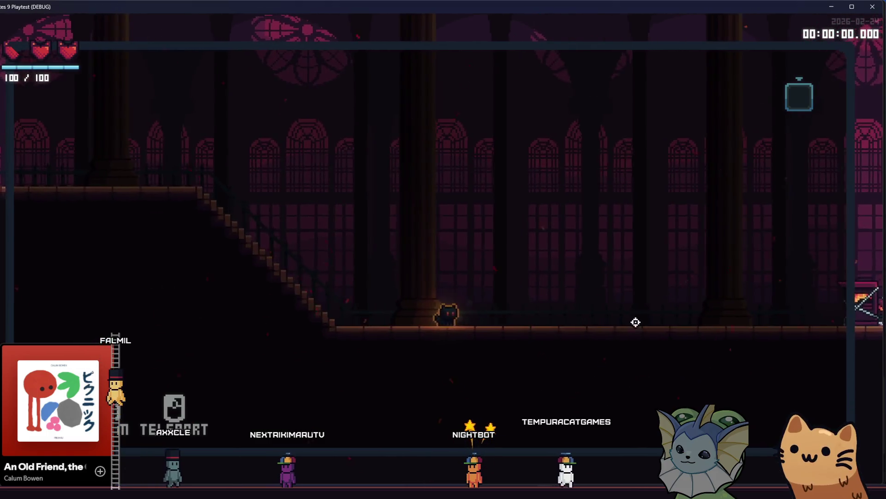
key(d)
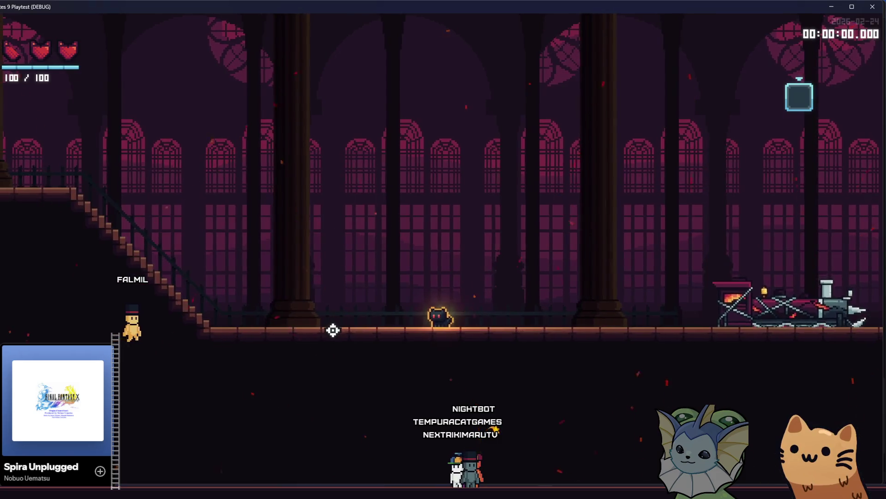
key(Escape)
Browse the deck cards left and right to read the Rusty Pistol details.
key(Left)
key(Right)
key(Escape)
key(Escape)
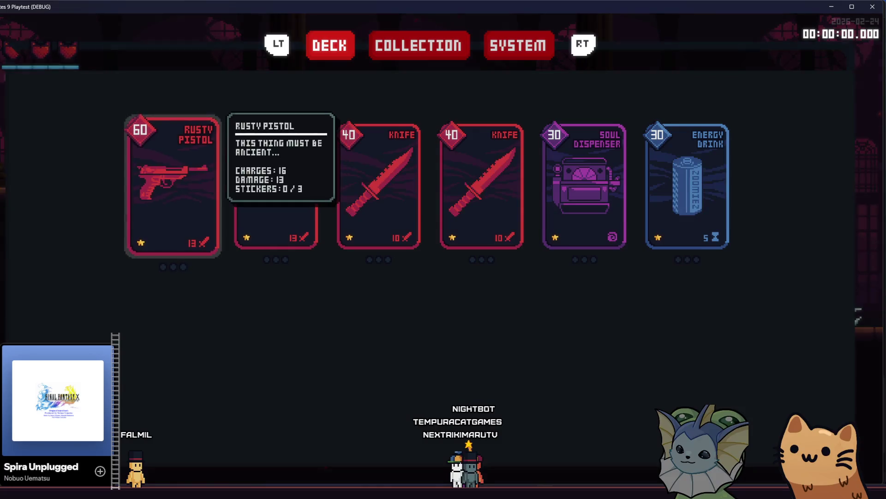
key(Escape)
key(Escape)
key(Escape)
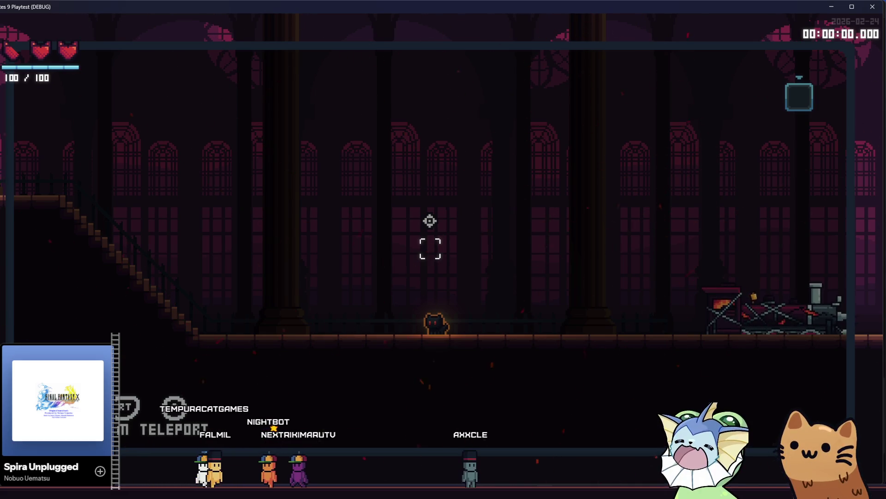
Walk the cat left, reopen the deck, then quit the playtest to the editor.
key(a)
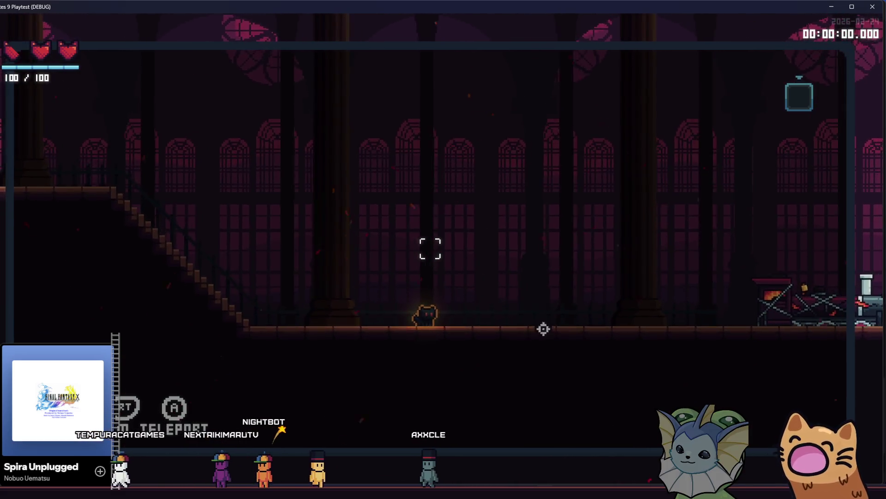
key(Tab)
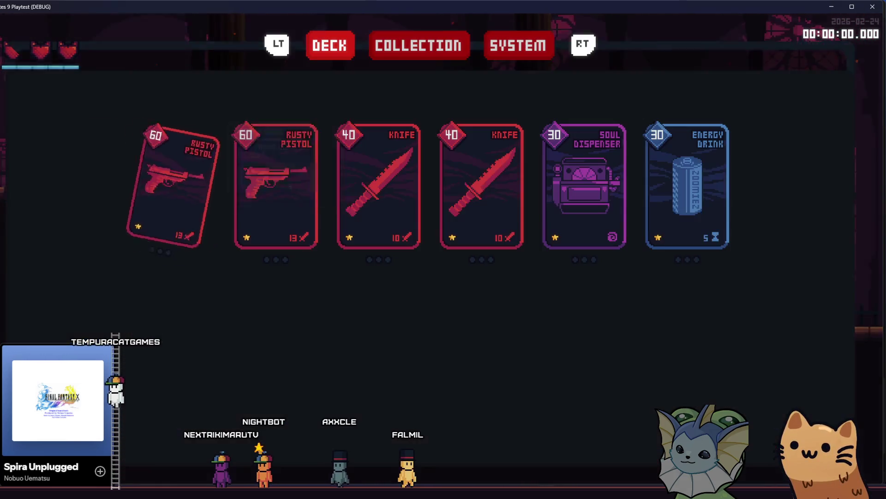
key(F8)
key(super+g)
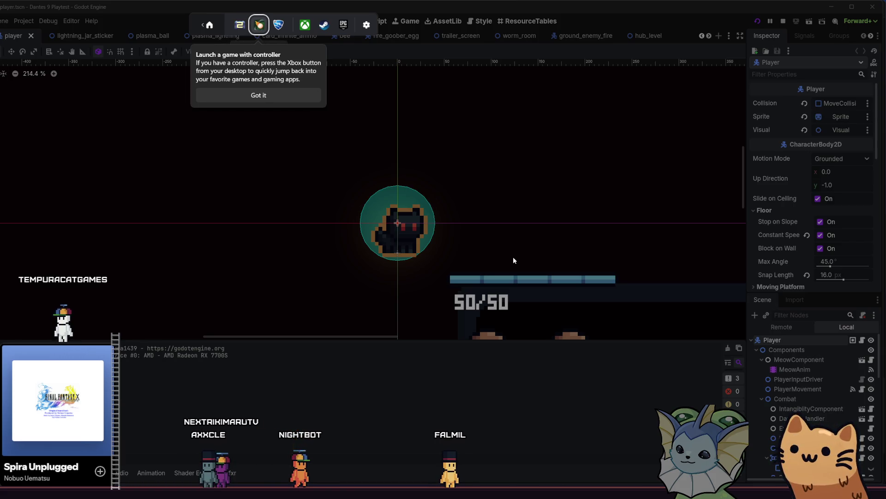
Dismiss the controller launcher tip and relaunch the debug build with F5.
key(Left)
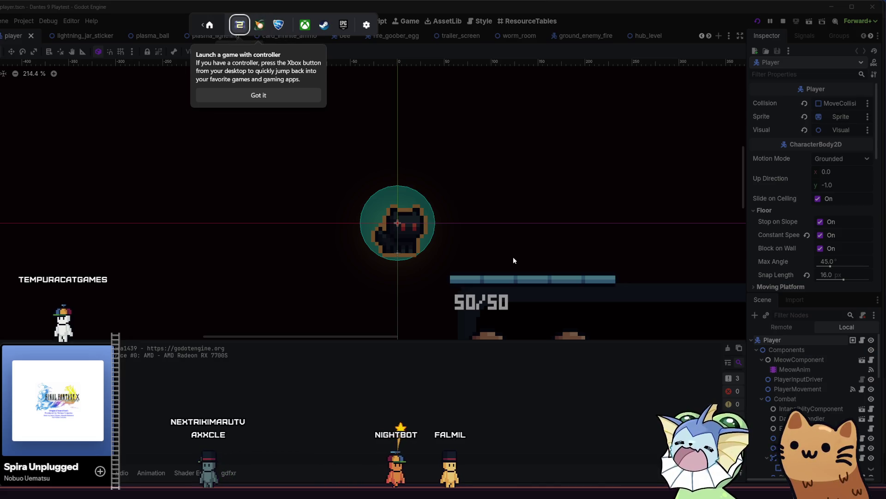
key(Escape)
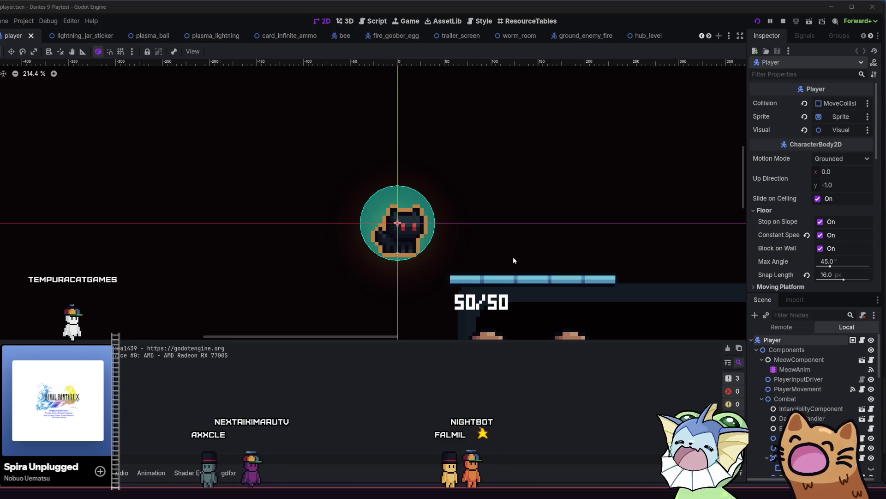
key(F5)
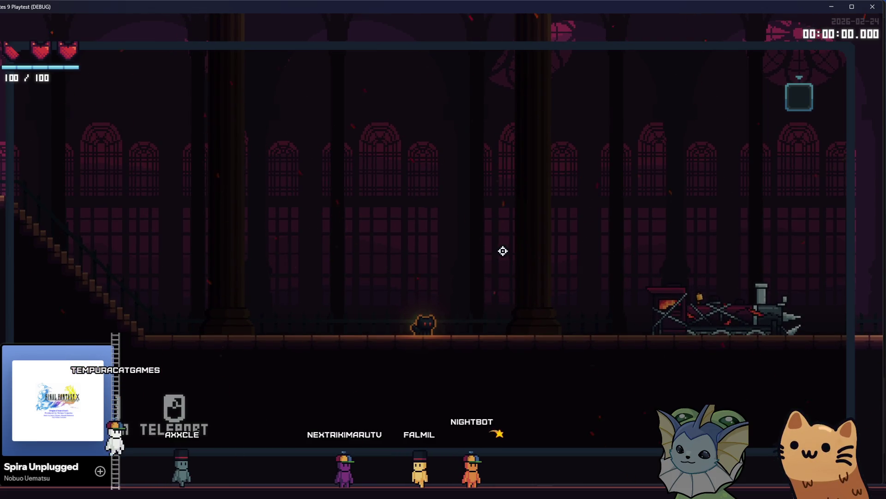
Walk the cat back and forth through the hall and dismiss the controller launcher tip.
key(d)
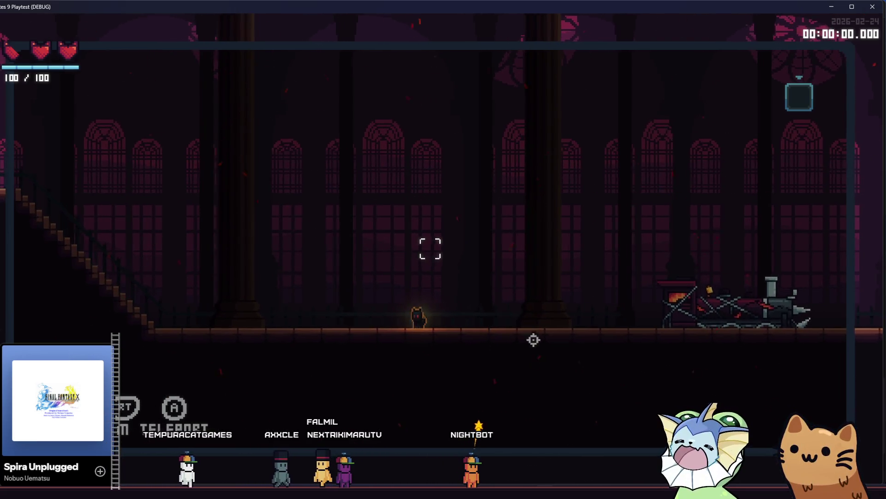
key(a)
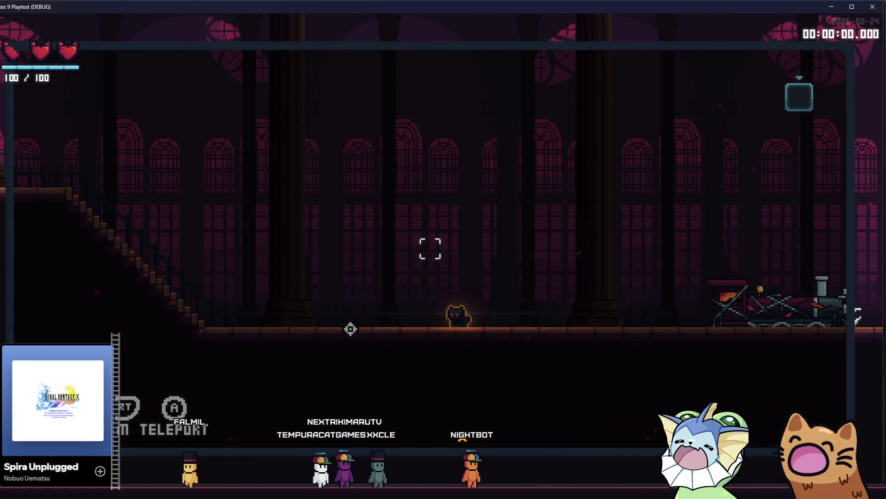
key(d)
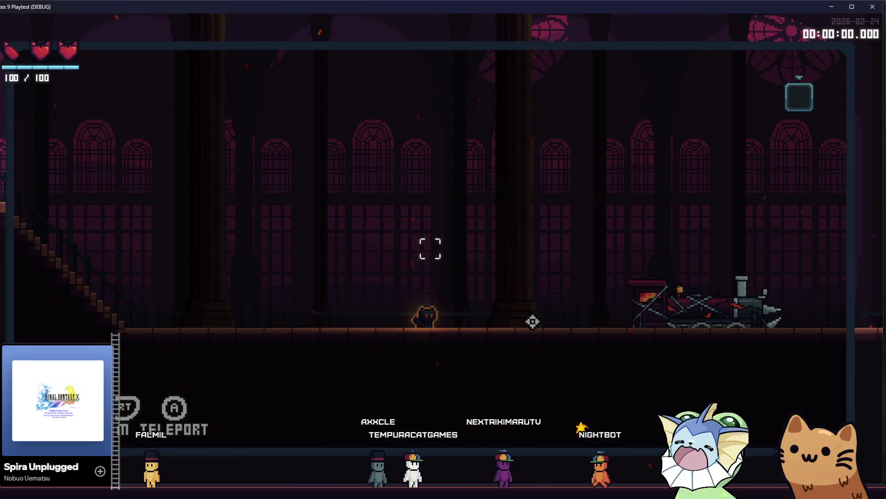
key(a)
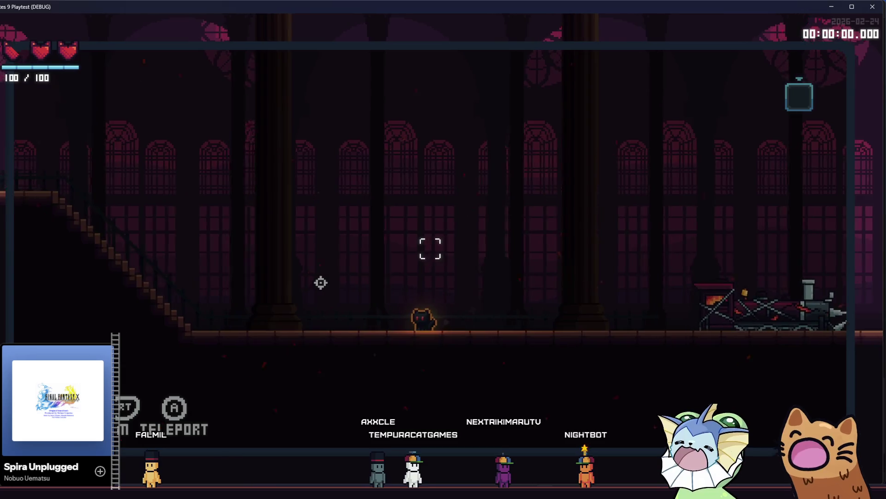
key(d)
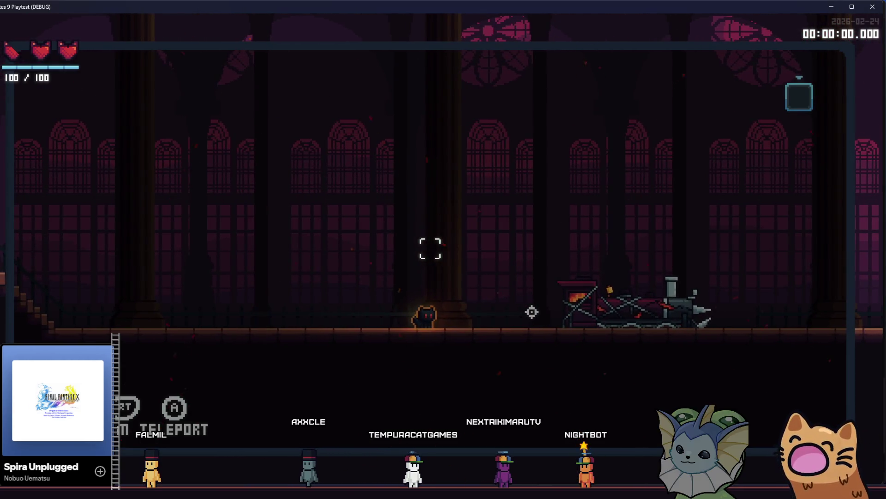
key(super+g)
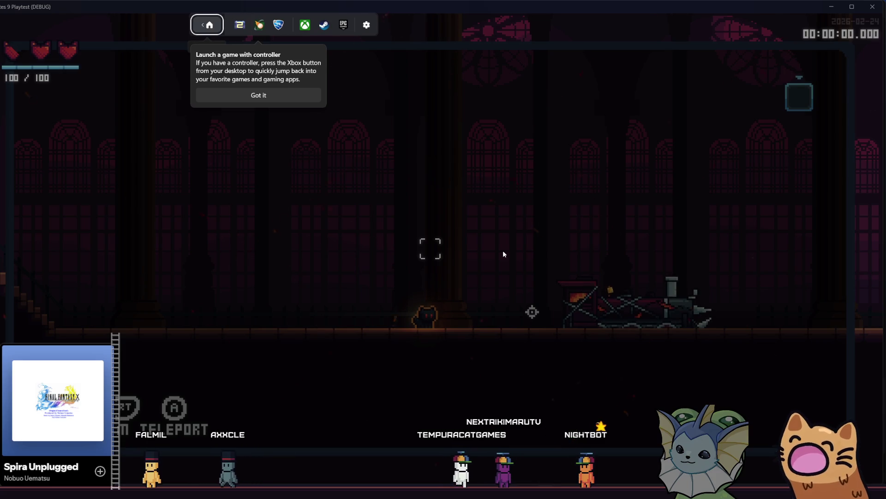
click(502, 251)
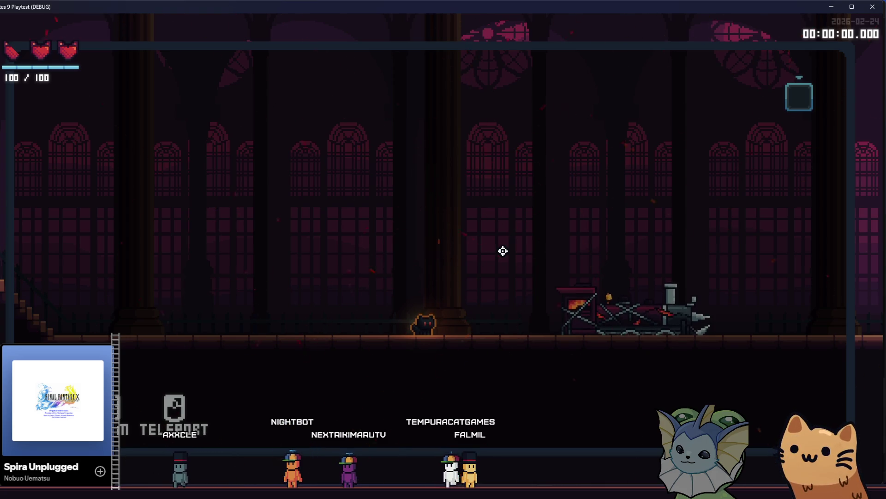
Quit and relaunch the playtest, then toggle the deck menu closed and open again.
key(Escape)
key(F8)
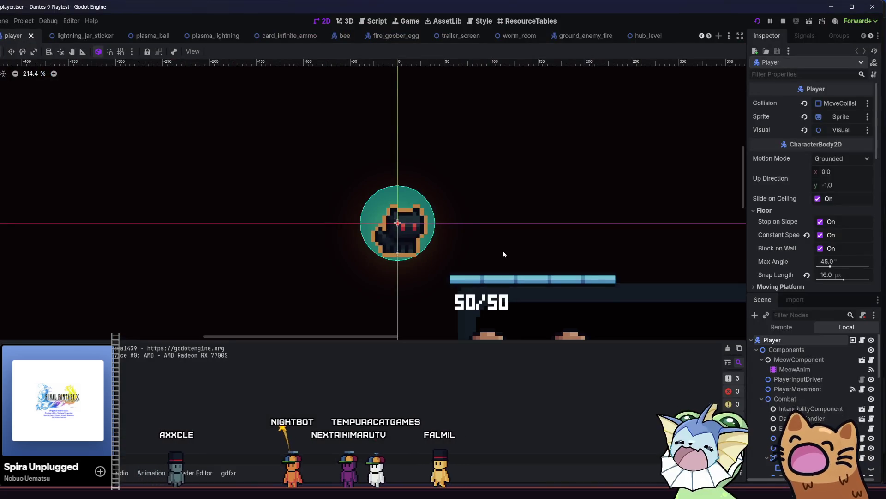
key(F5)
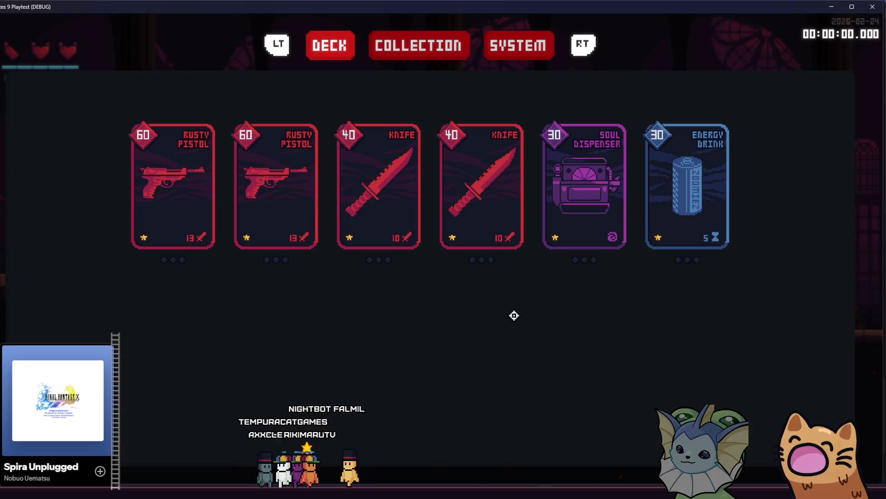
key(Escape)
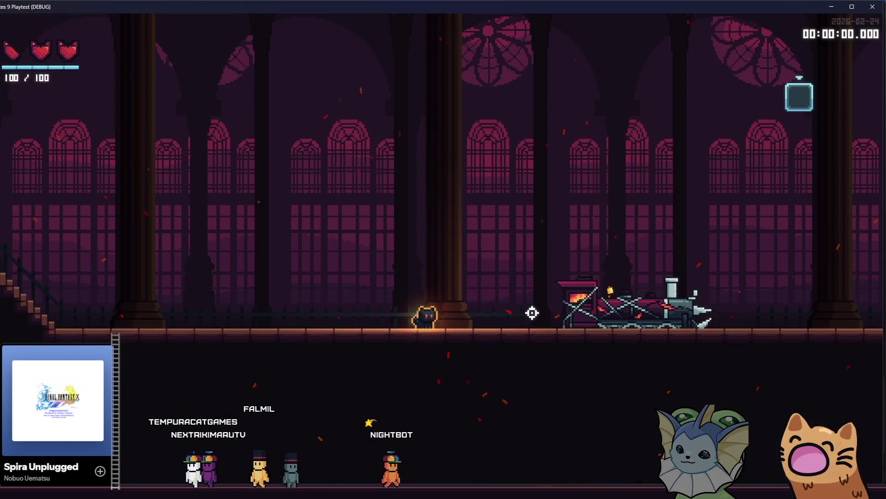
key(Escape)
key(Escape)
key(Escape)
Switch to the Godot editor window and back to the running playtest.
key(alt+Tab)
mouse_move(168, 242)
key(Return)
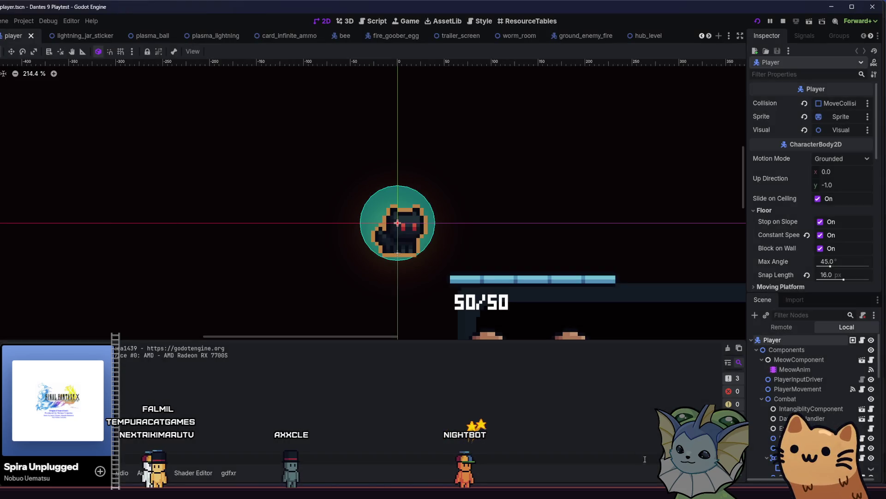
key(alt+Tab)
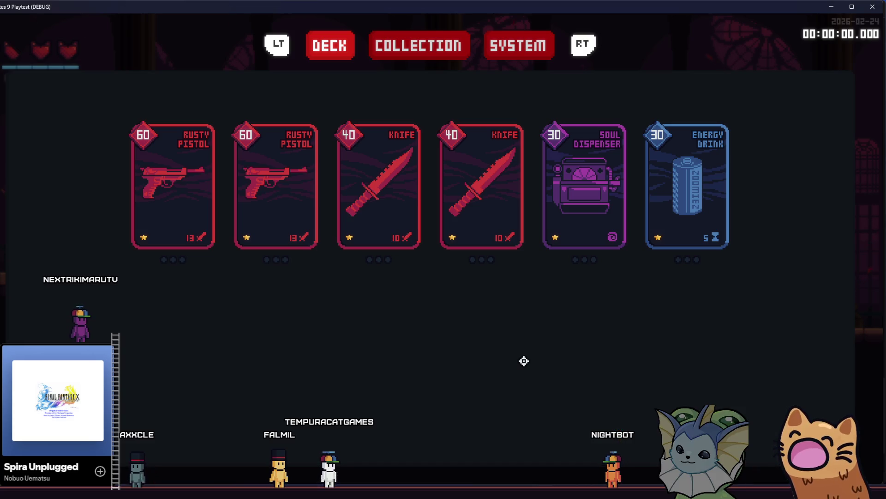
Close the deck menu, run the cat right then left toward the exit, and close the playtest.
key(Escape)
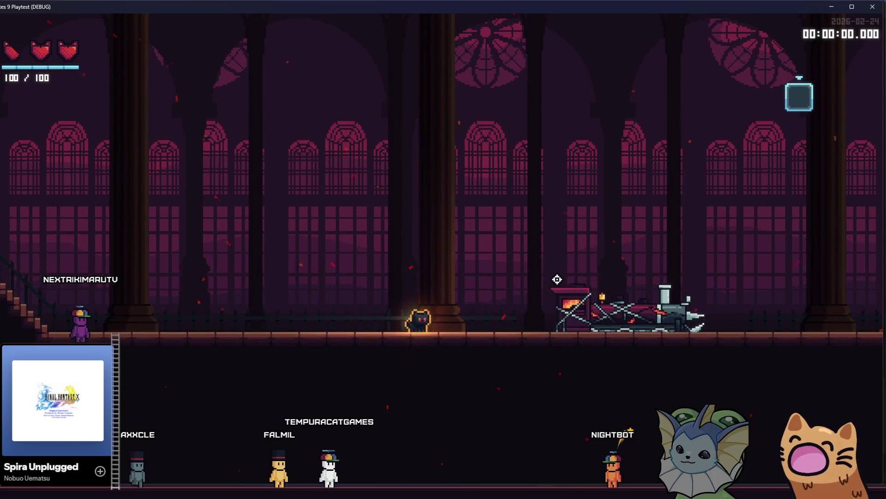
key(d)
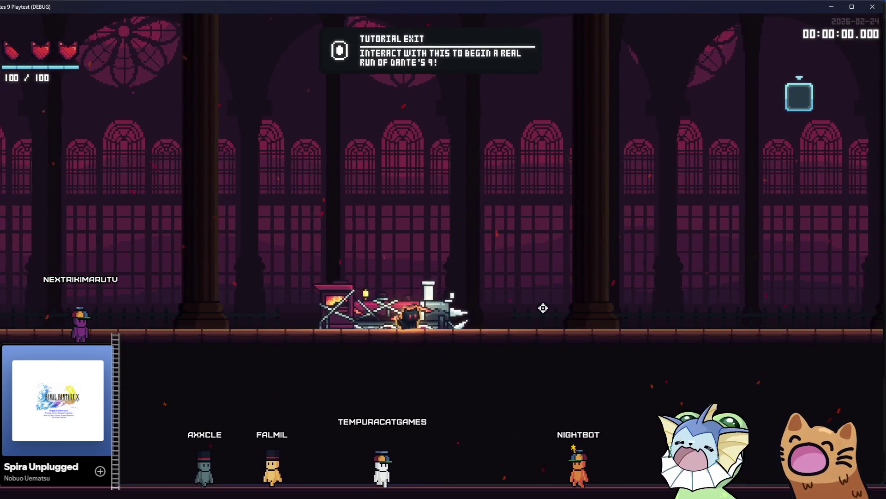
key(a)
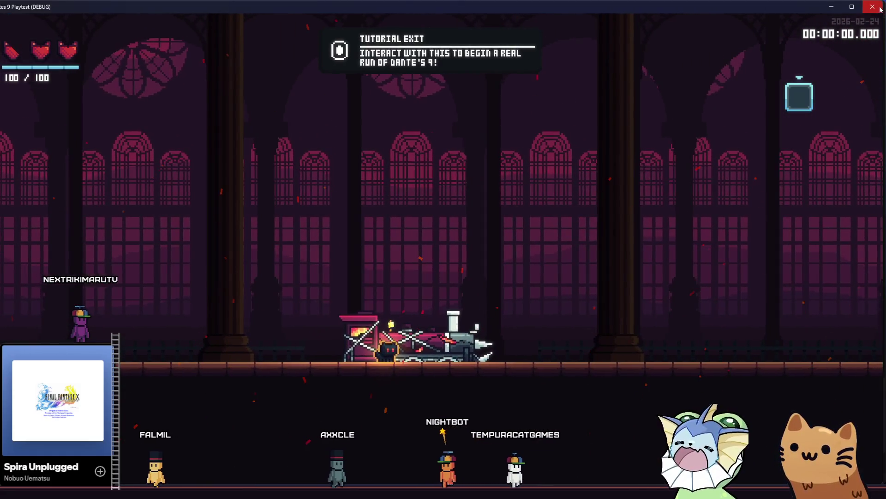
key(F8)
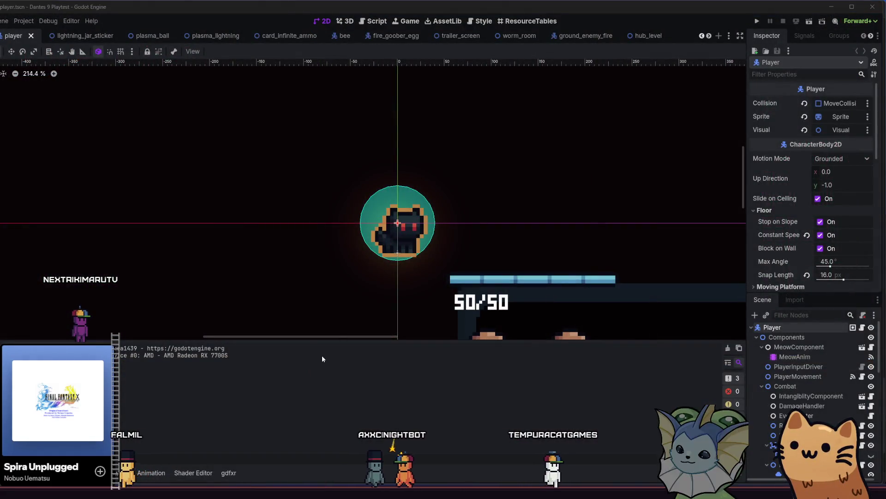
Bring up the Steam library and move the selection up toward Enter the Gungeon.
click(159, 458)
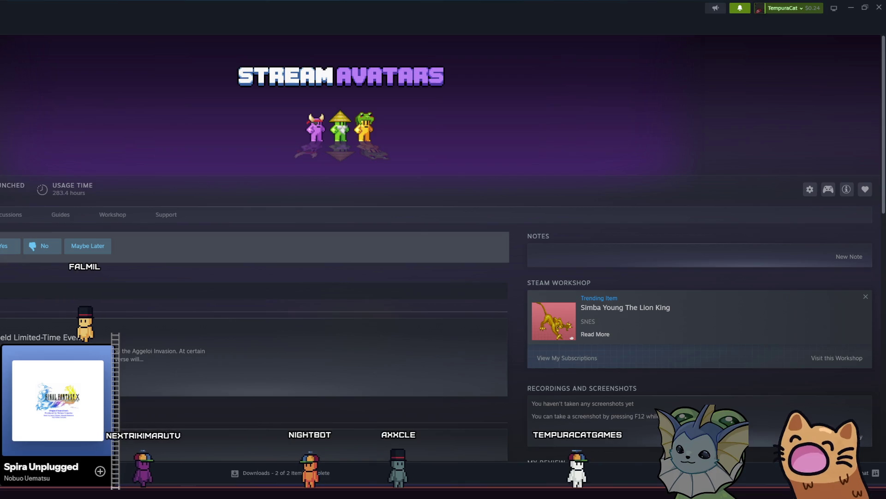
key(Up)
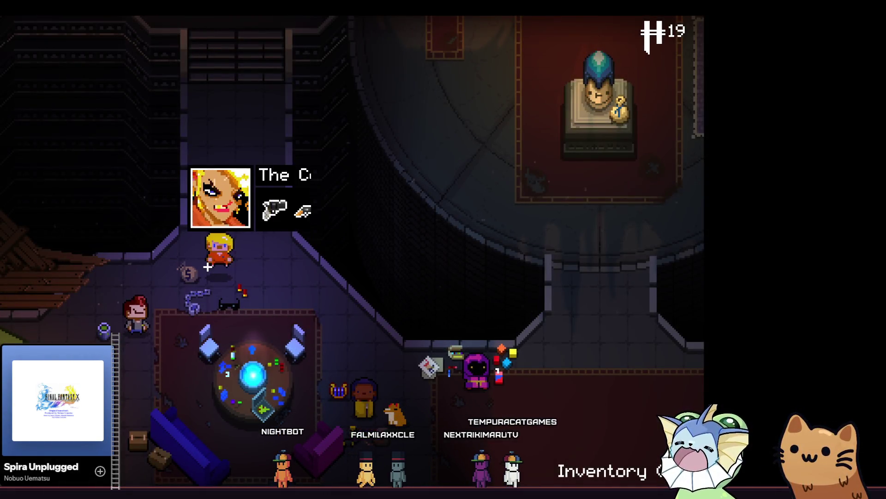
Walk the Convict around the Breach to The Hunter and check the equipment journal and Steam overlay.
key(s)
key(d)
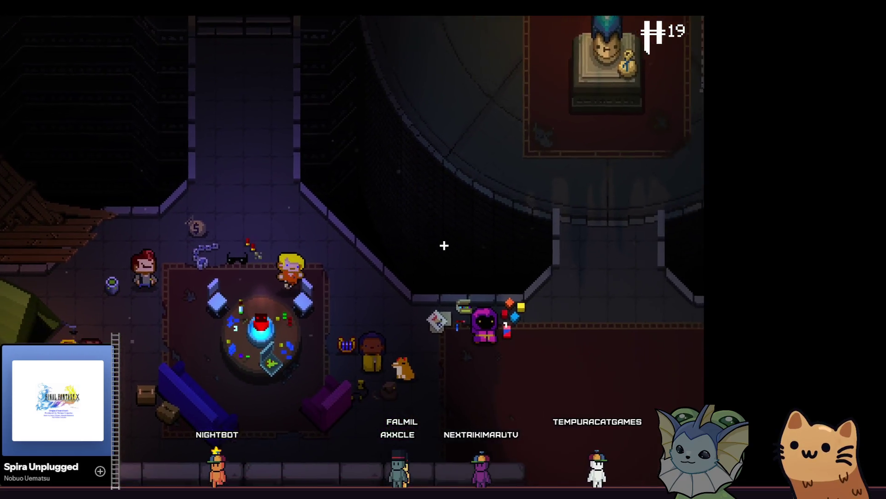
key(d)
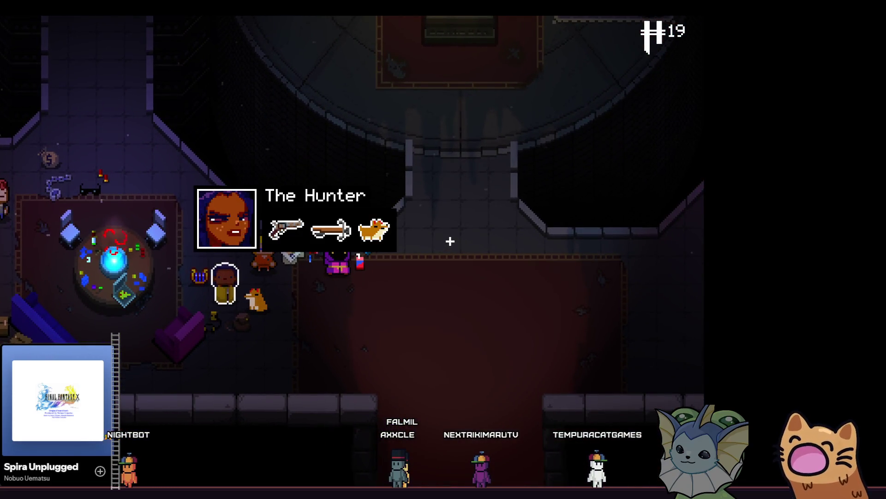
key(d)
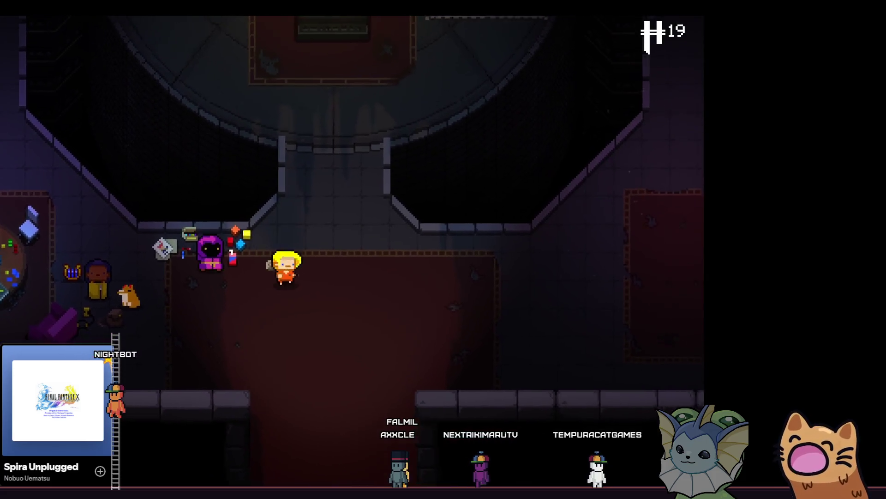
key(w)
key(alt+Tab)
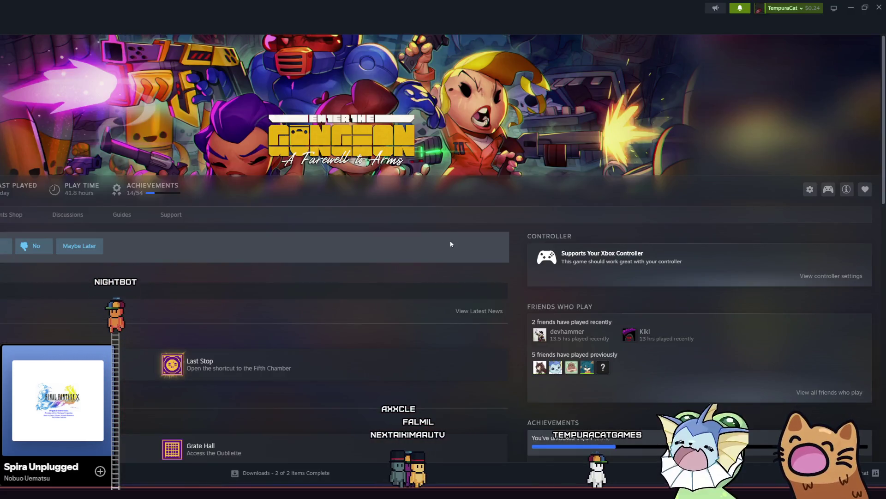
key(alt+Tab)
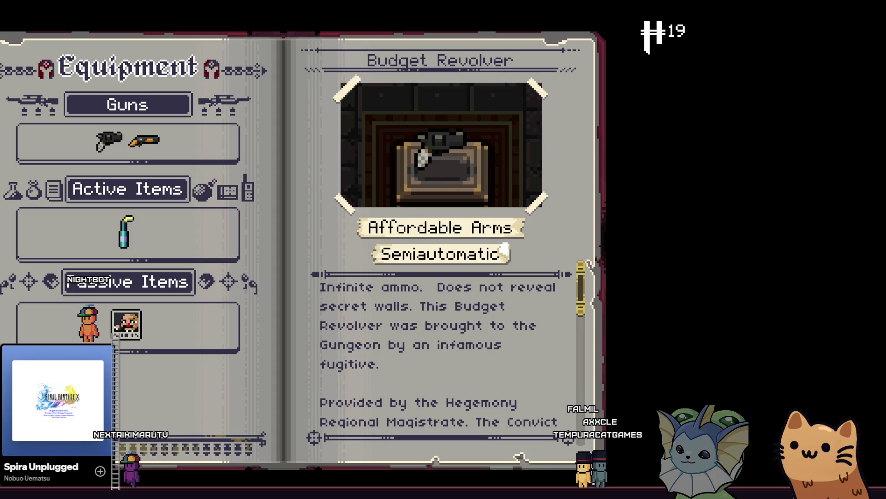
key(shift+Tab)
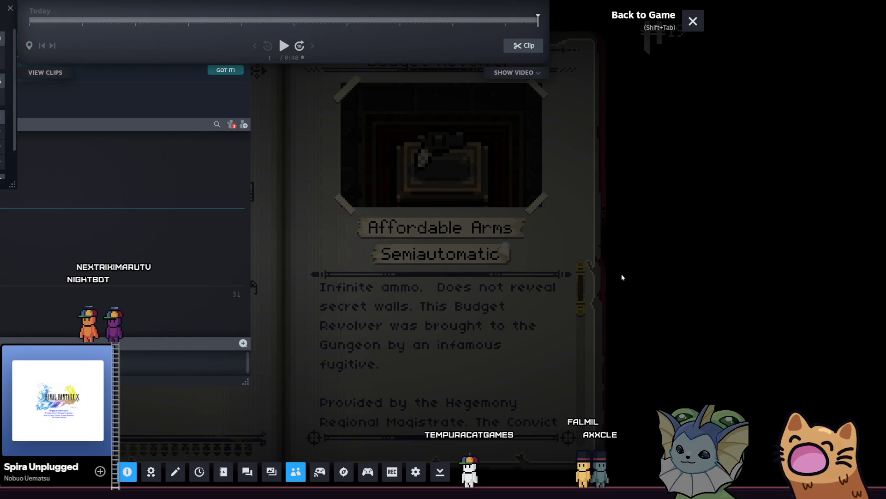
key(shift+Tab)
Quit Enter the Gungeon to the desktop from the pause menu, confirming Yes.
key(Escape)
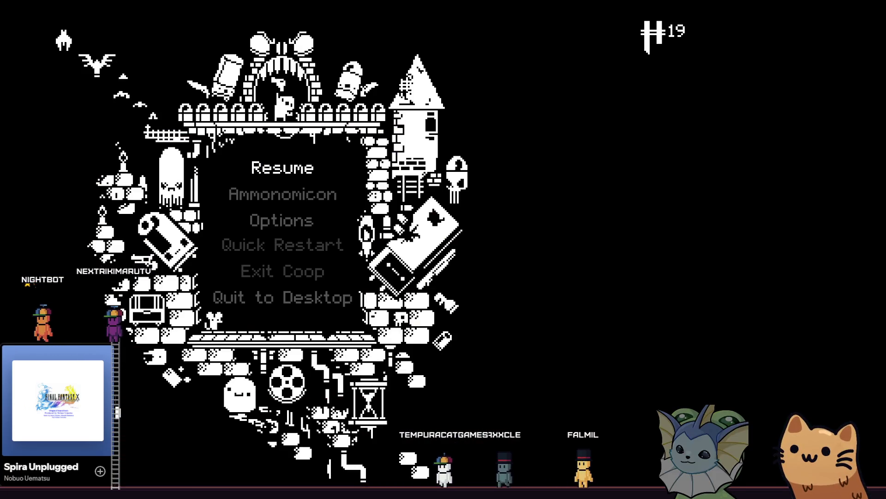
key(Escape)
key(Escape)
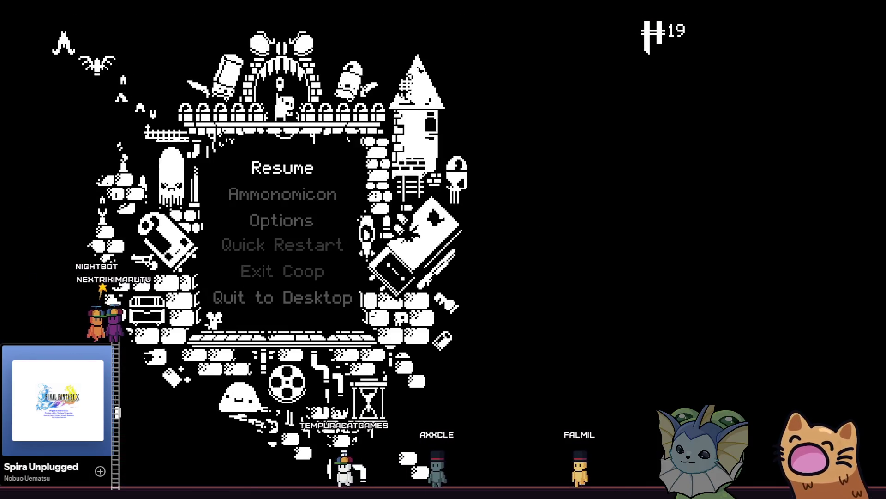
key(Up)
key(Return)
key(Up)
key(Return)
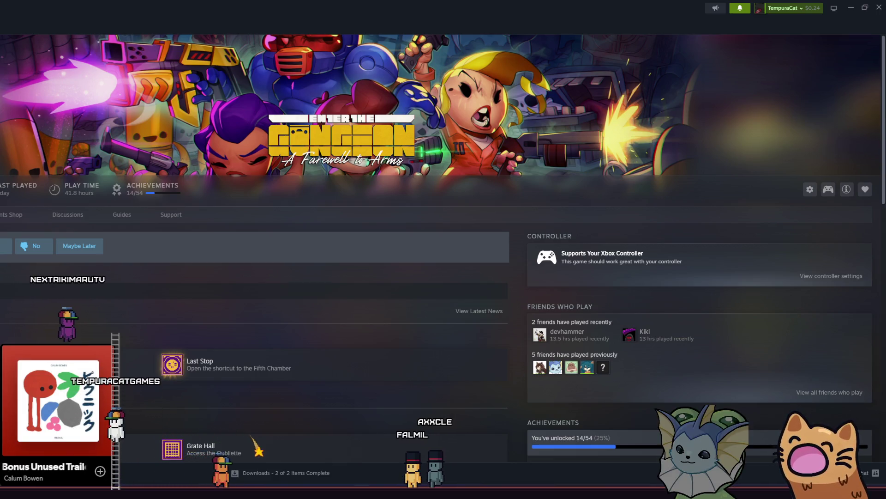
Switch from Steam back to the Godot editor showing player.tscn.
key(alt+Tab)
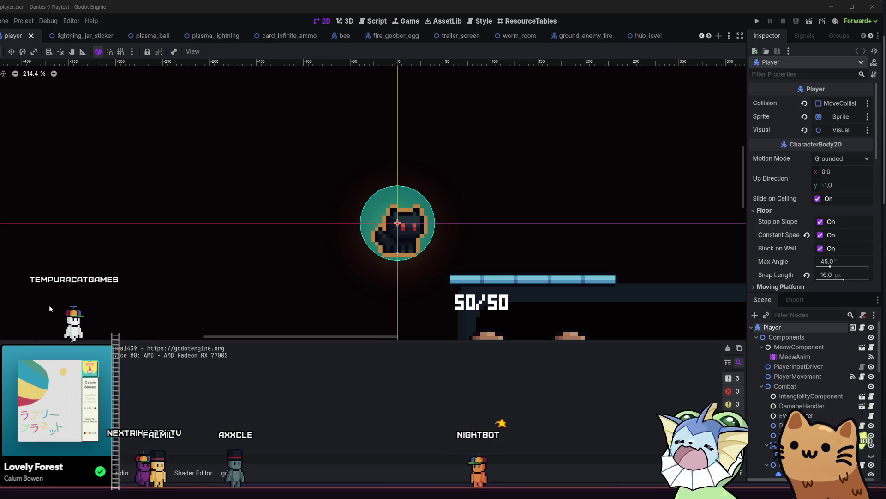
mouse_move(169, 495)
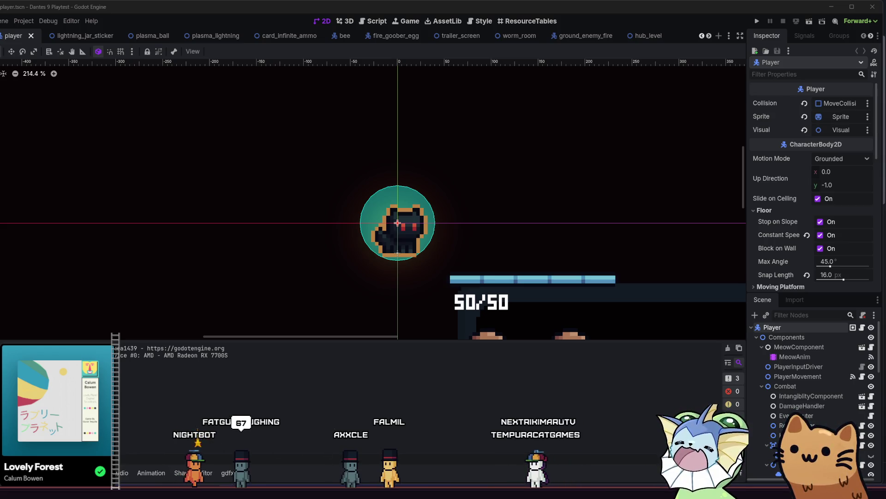
key(alt+Tab)
key(alt+Tab)
key(alt+Tab)
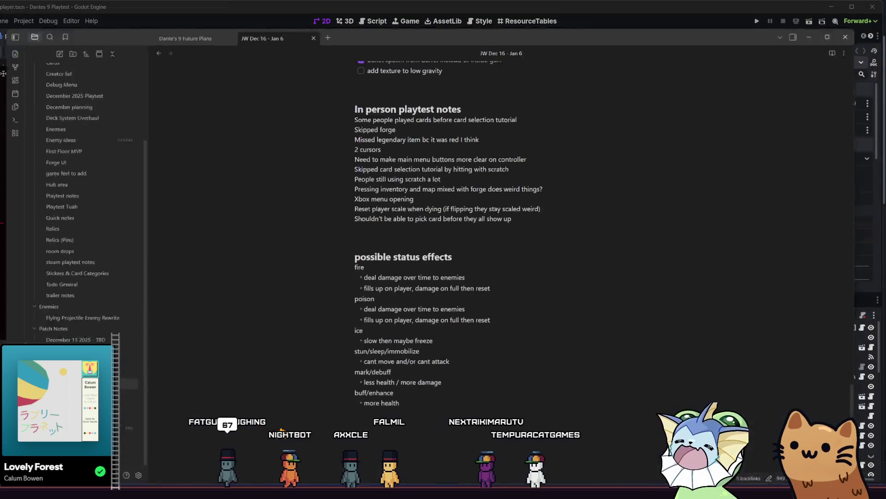
Place the caret below the more health line, then after poison's last point in the status effects list.
click(433, 412)
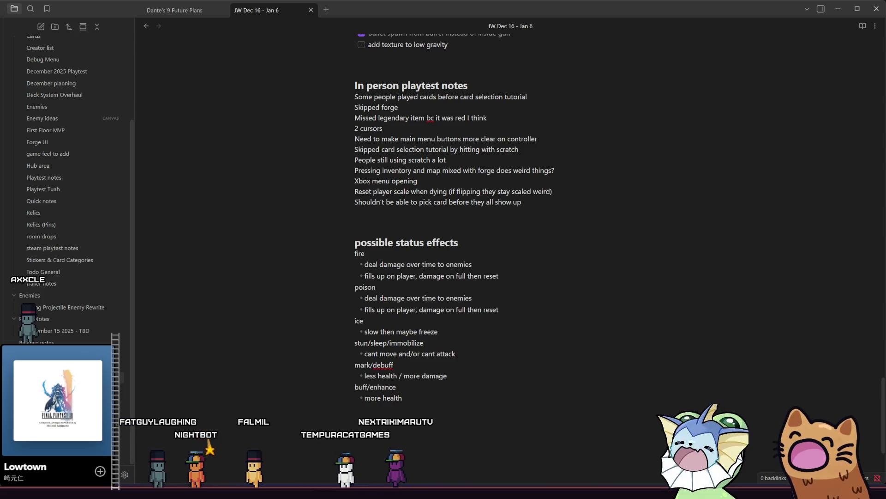
click(523, 307)
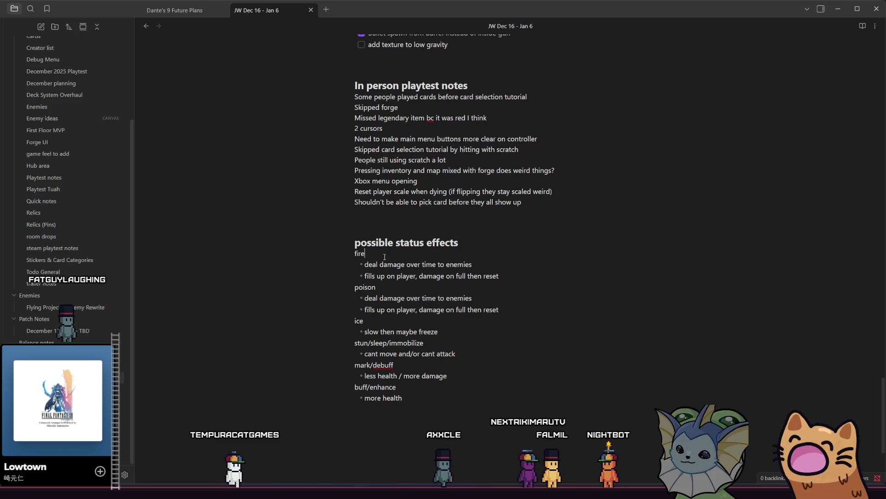
double_click(356, 253)
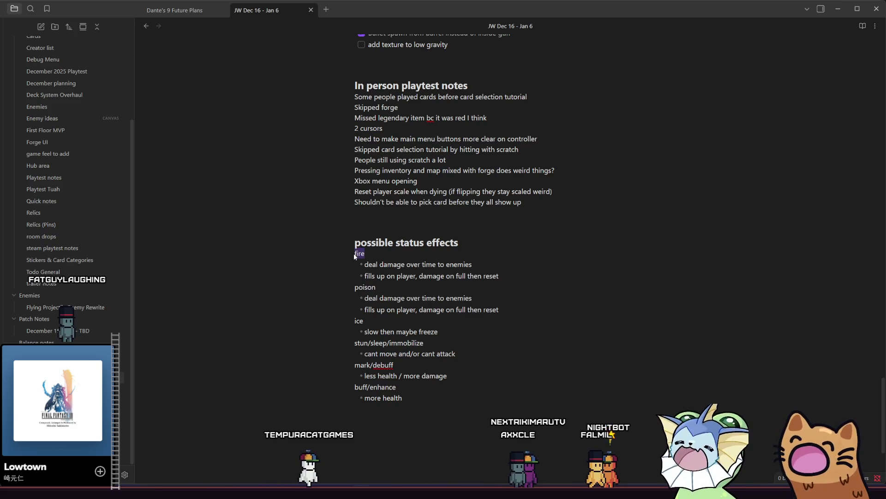
drag(374, 288, 364, 285)
double_click(356, 287)
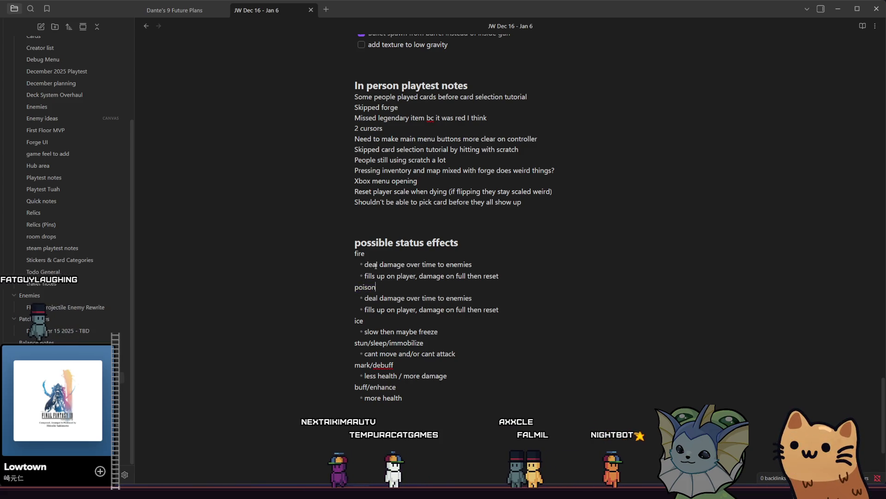
double_click(356, 253)
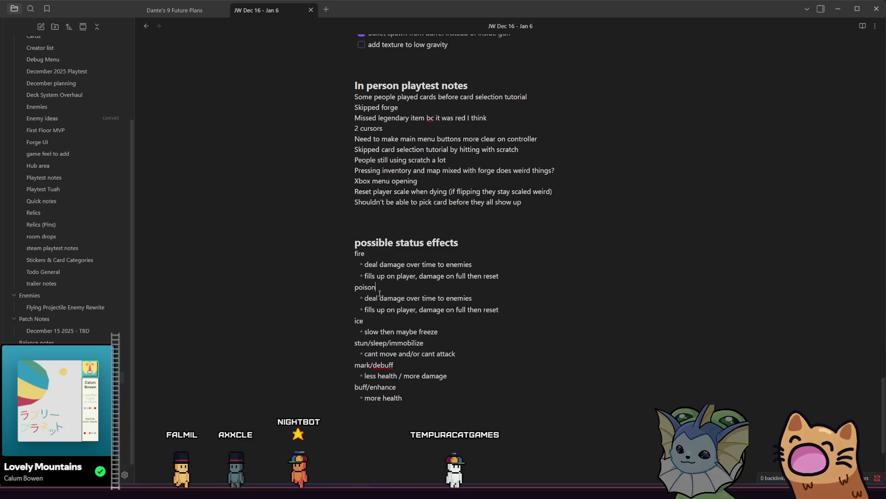
Insert a 'bleed' line after poison with an indented '- damage overtime' bullet and a new empty bullet.
click(508, 313)
key(Return)
key(Return)
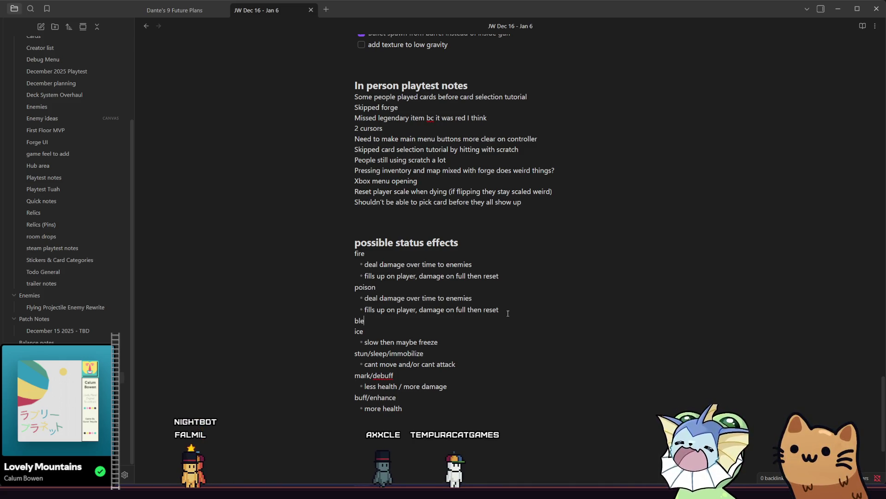
text(bleed)
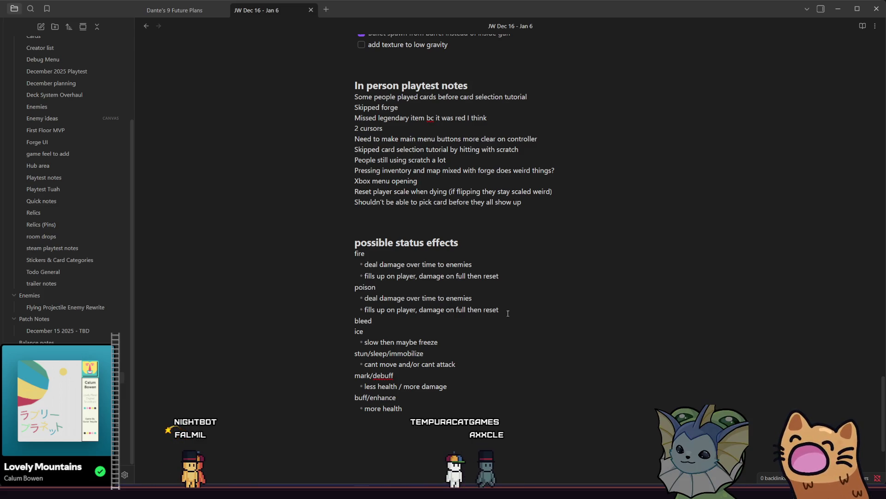
key(Return)
key(Tab)
text(-)
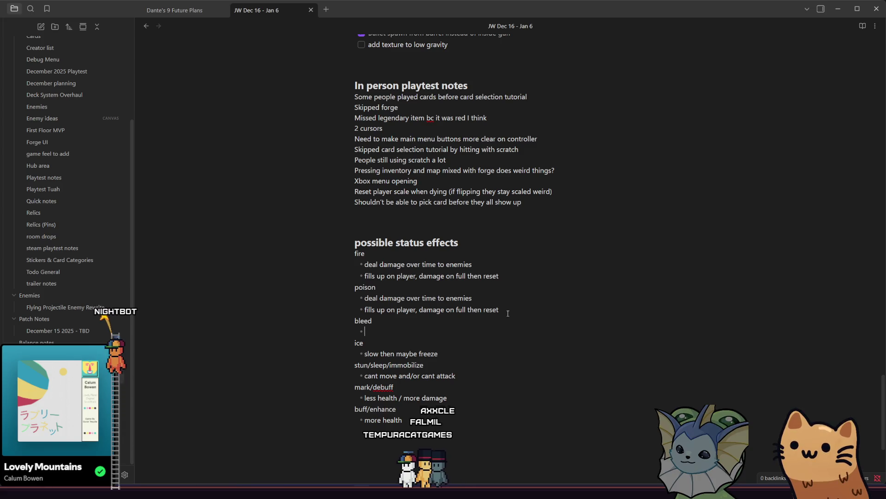
text(damage overtime)
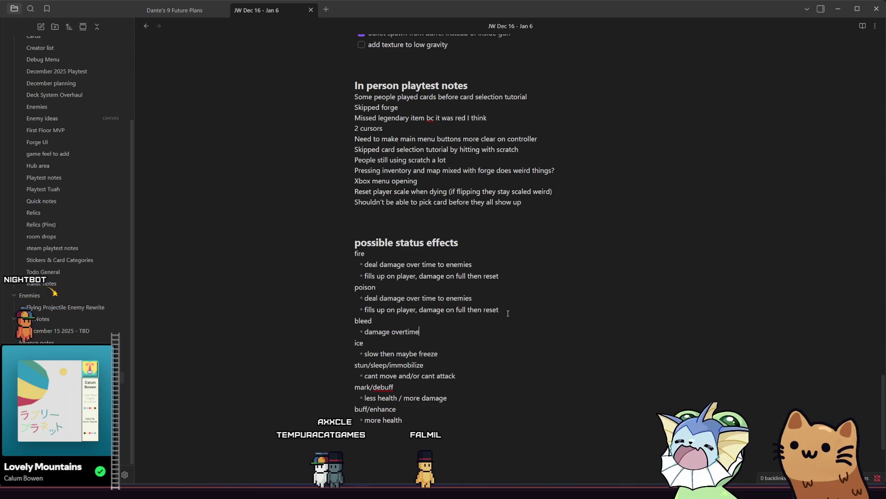
key(Return)
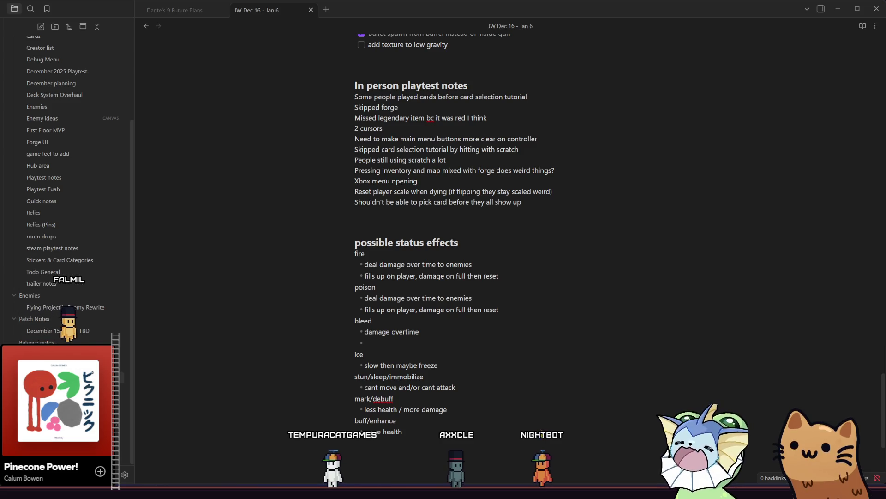
Put the caret on the empty bullet beneath 'damage overtime' in the bleed entry.
click(378, 342)
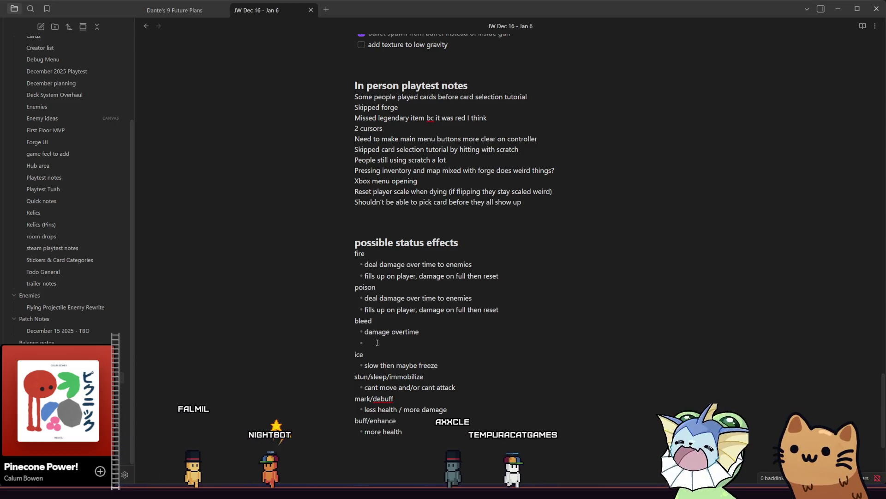
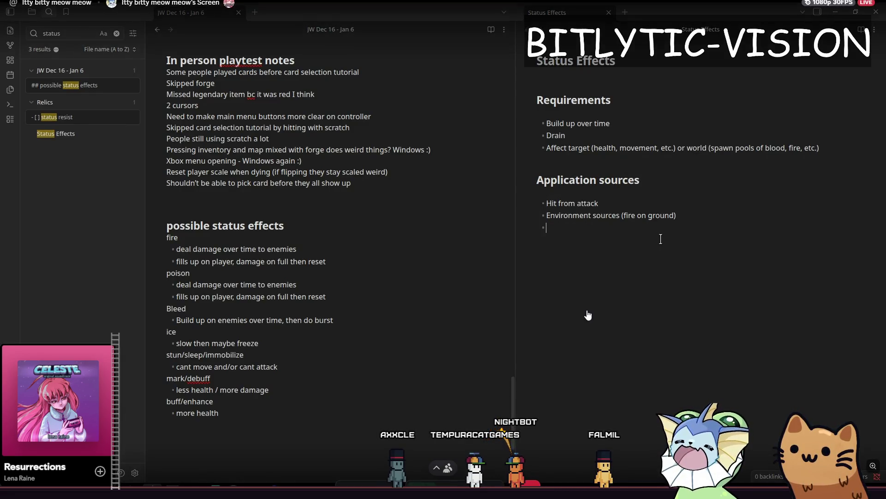
Enter 'Abilities' as an application source, then continue the list after 'more health'.
text(Abilities)
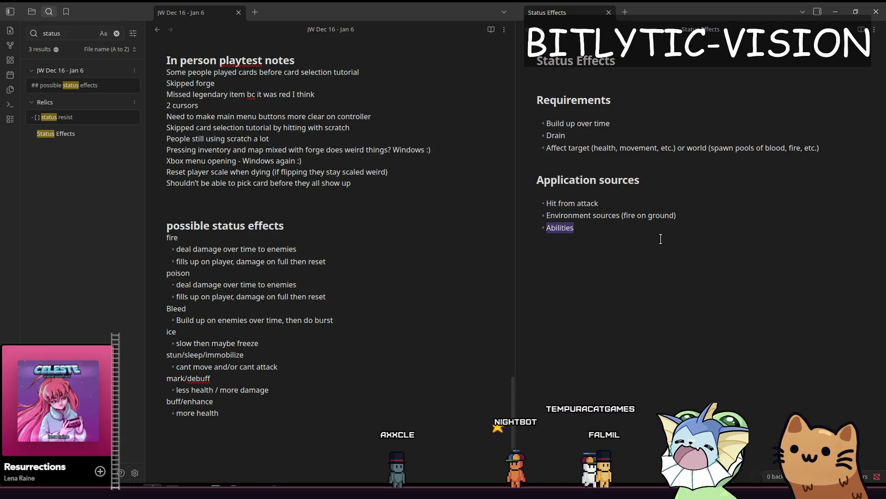
key(Left)
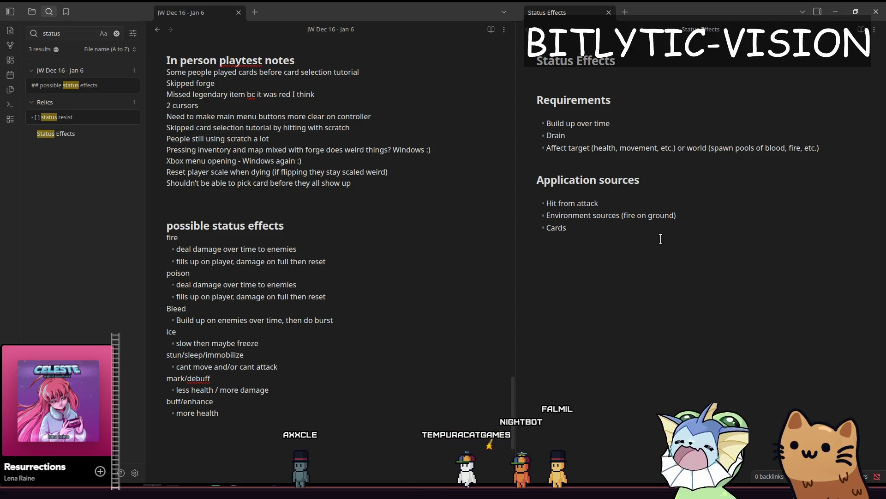
click(247, 413)
text(Pi)
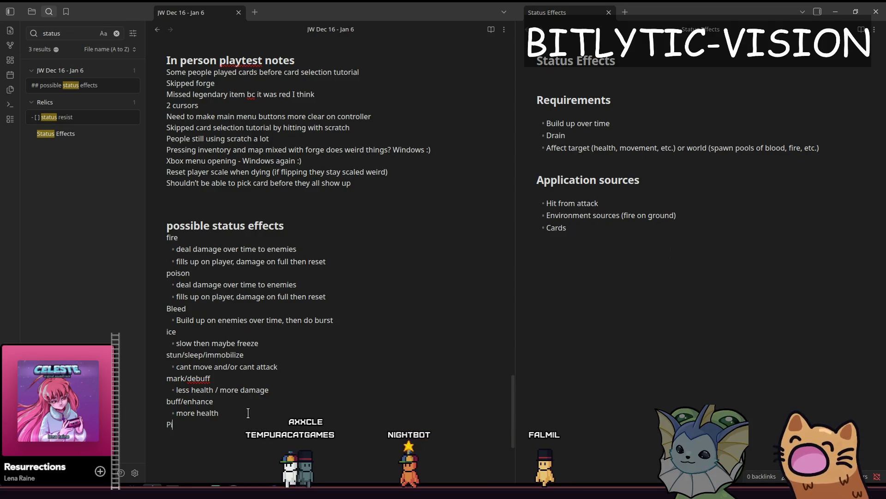
Add 'Piss' with an indented sub-bullet to the status effects list, then switch to Godot.
key(Return)
key(Return)
text(Piss)
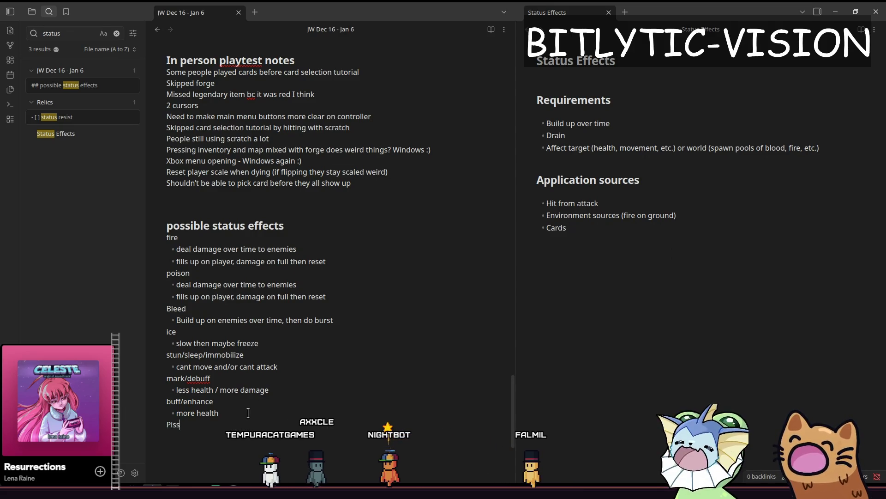
key(Return)
text(-)
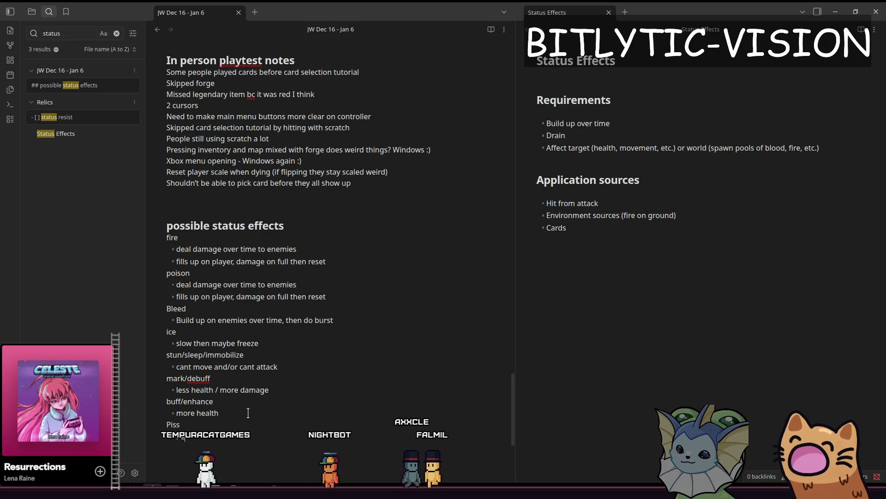
click(616, 241)
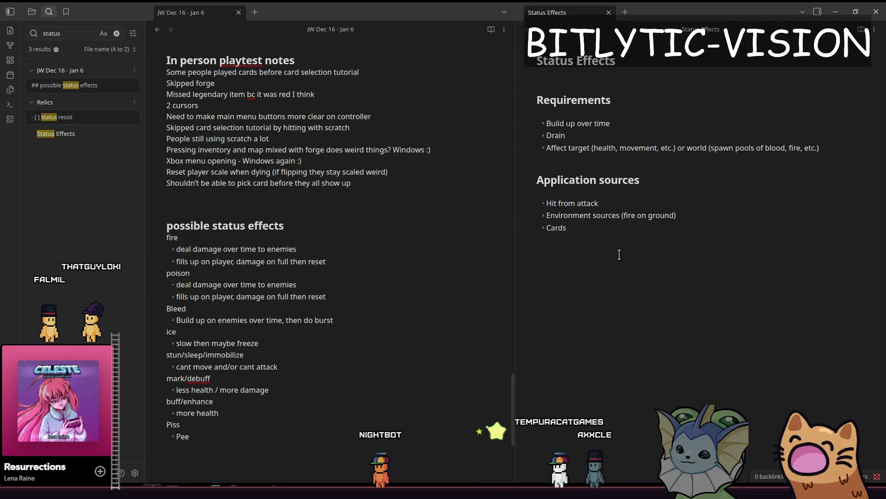
key(alt+Tab)
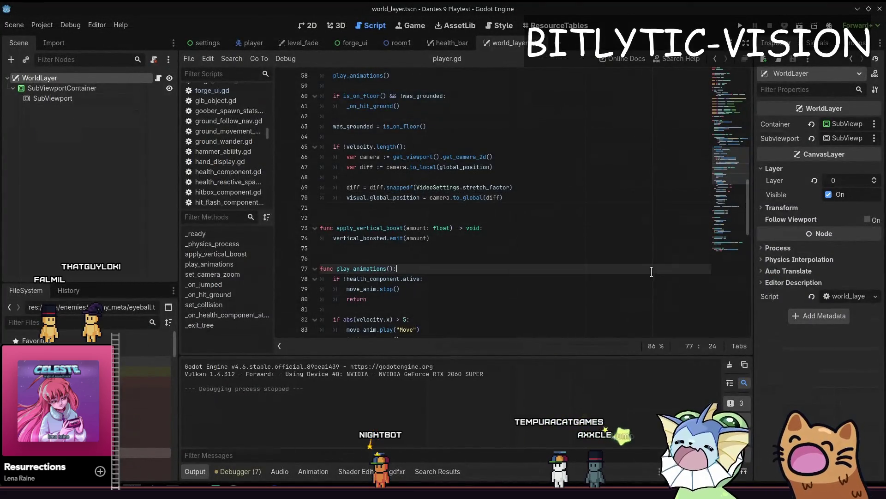
Open player.tscn and collapse the Visual, RoofCollider, GibCollision and PlayerUI branches.
key(shift+alt+o)
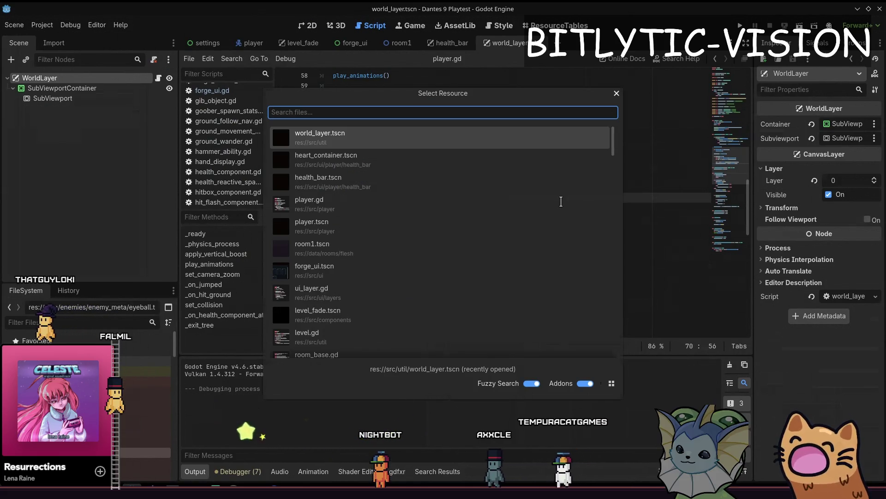
text(player.tscn)
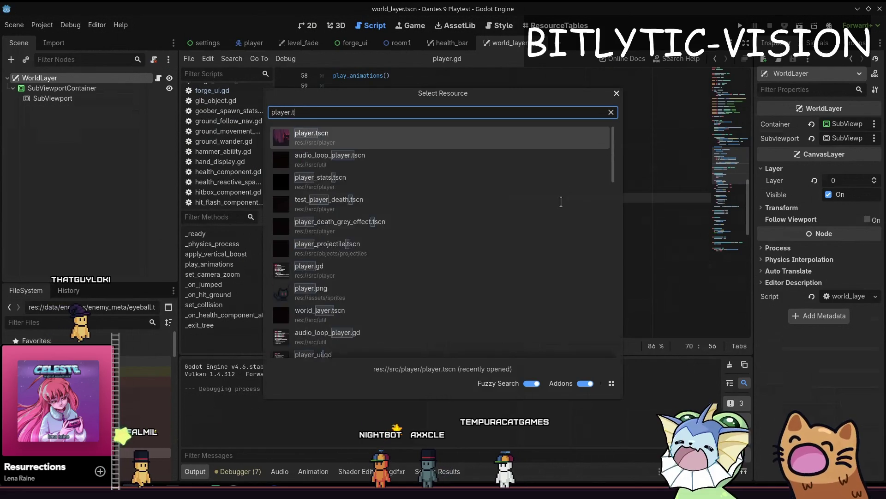
key(Return)
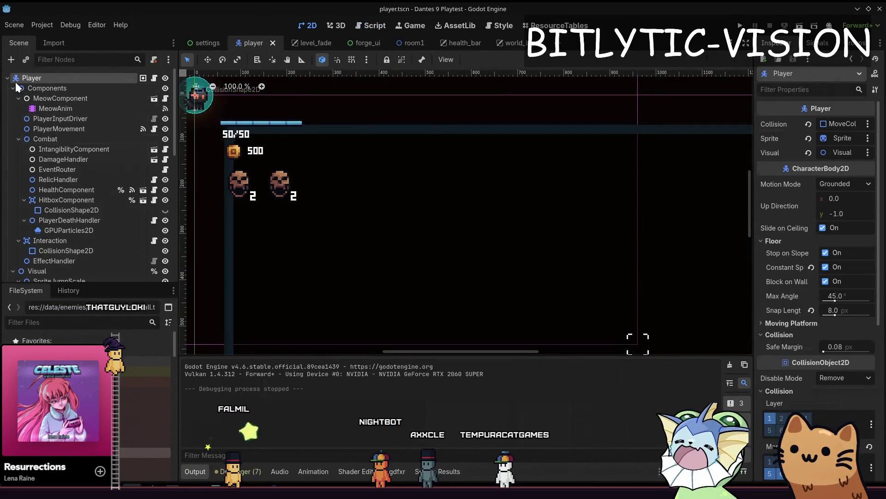
click(13, 98)
click(12, 108)
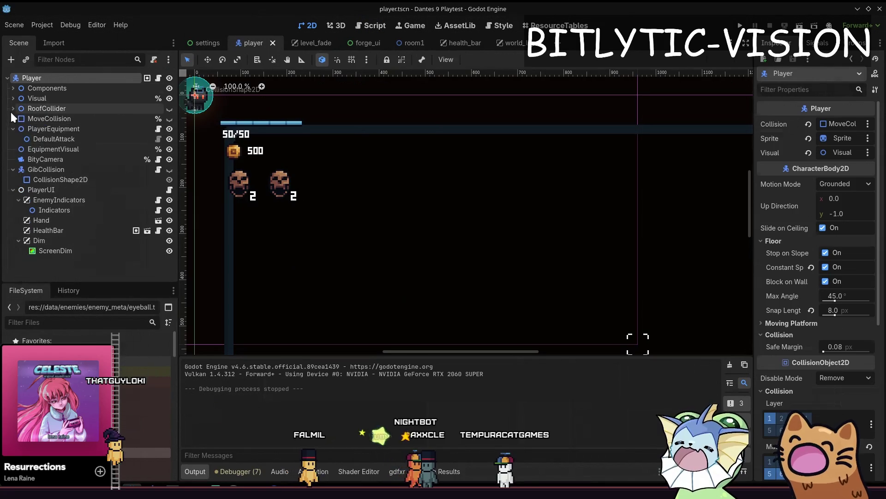
click(12, 159)
click(13, 169)
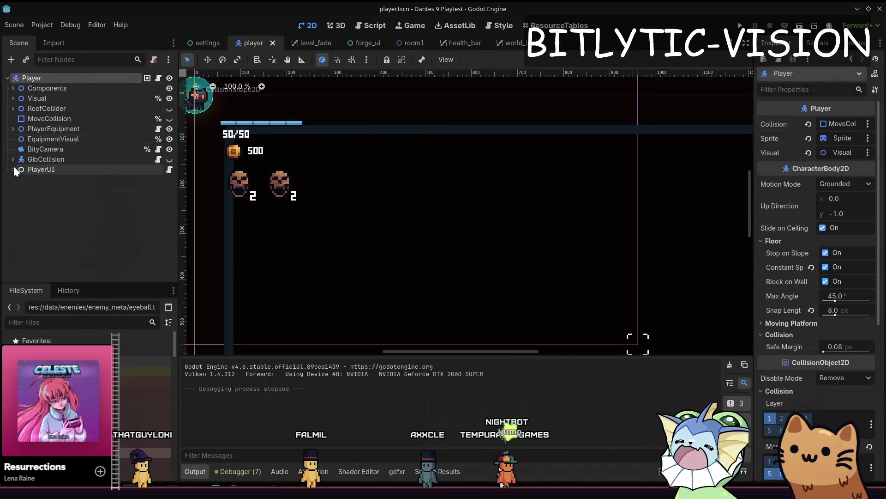
Add a plain Node to the player scene named 'Effect'.
key(ctrl+a)
text(node)
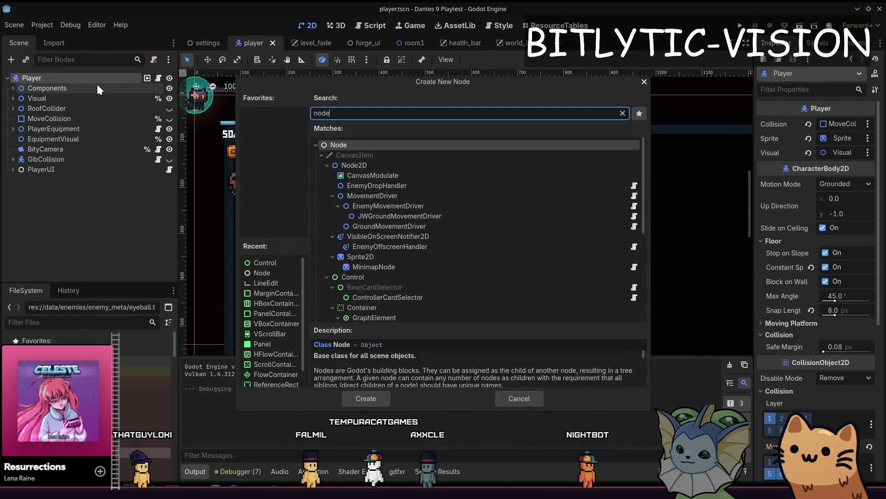
key(Escape)
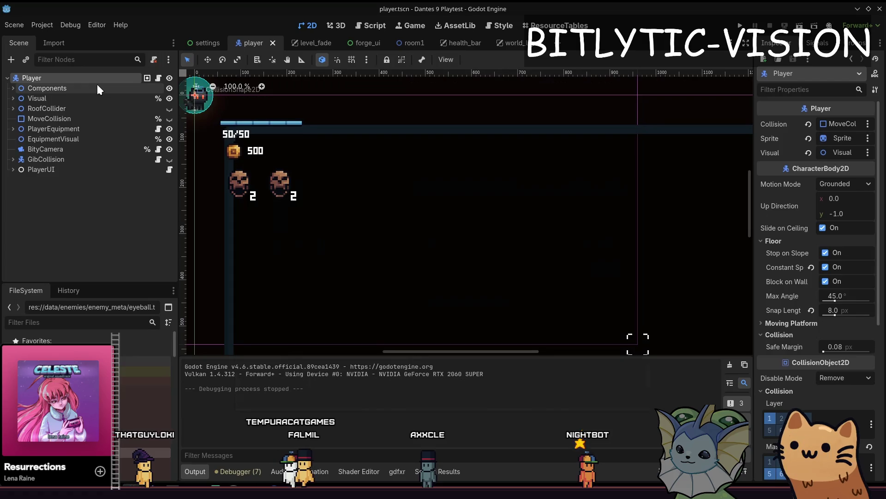
key(ctrl+a)
text(node)
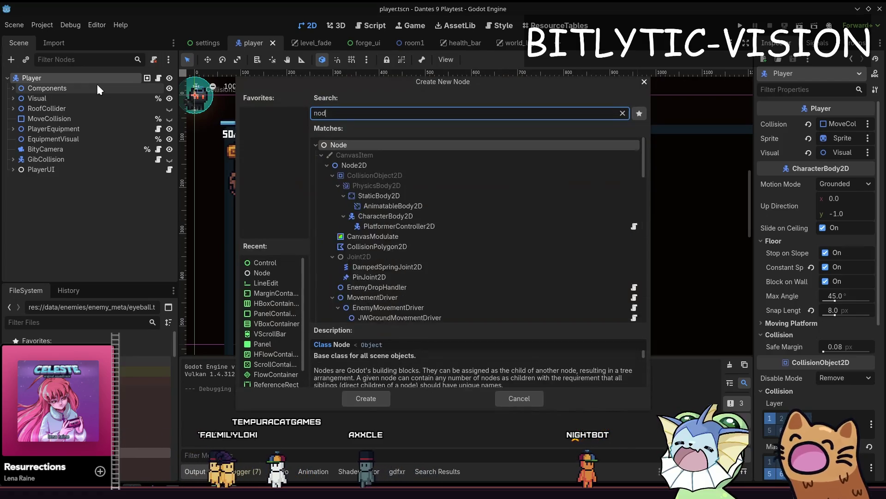
key(Escape)
key(ctrl+a)
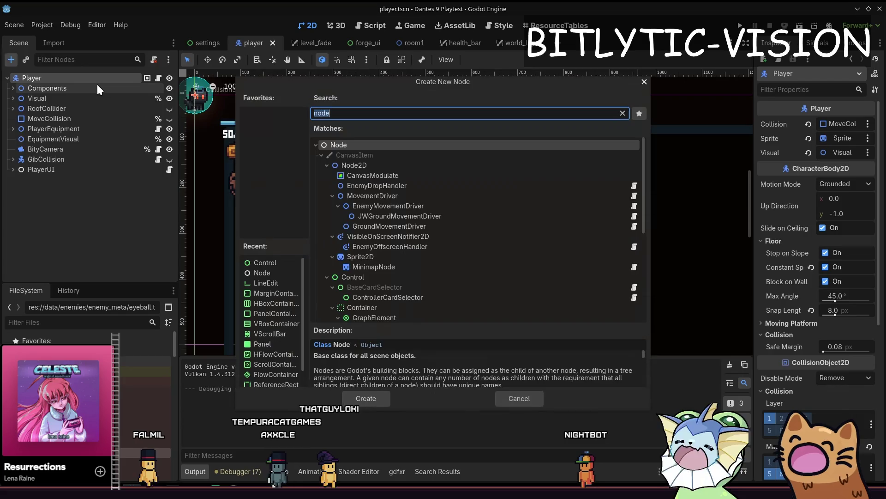
key(Return)
text(Effect)
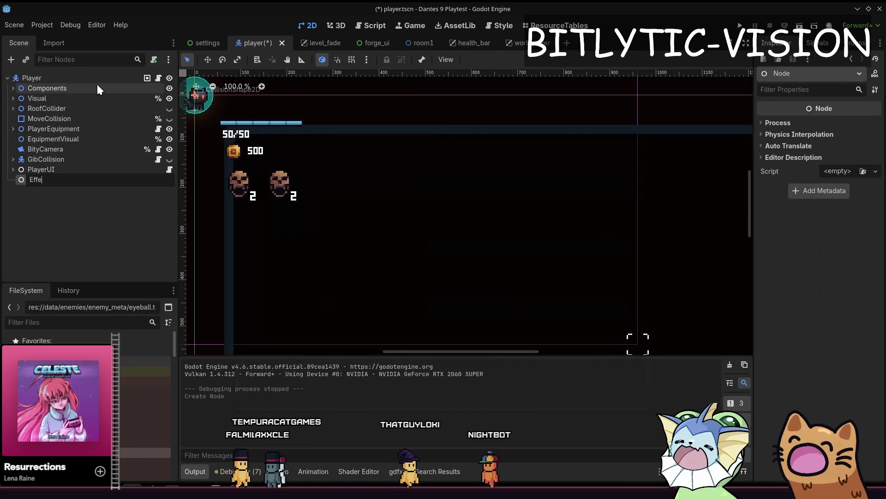
key(Return)
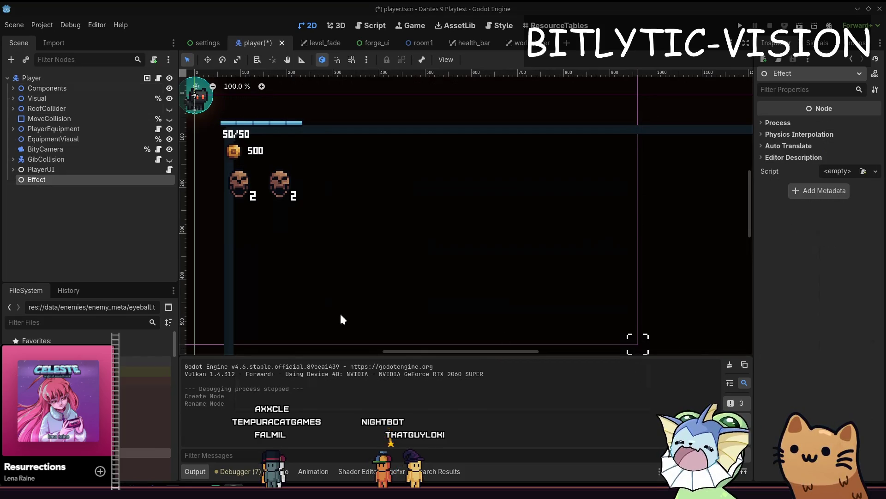
Rename the node to 'StatusEffect' and begin attaching a script to it.
double_click(34, 179)
key(Home)
text(St)
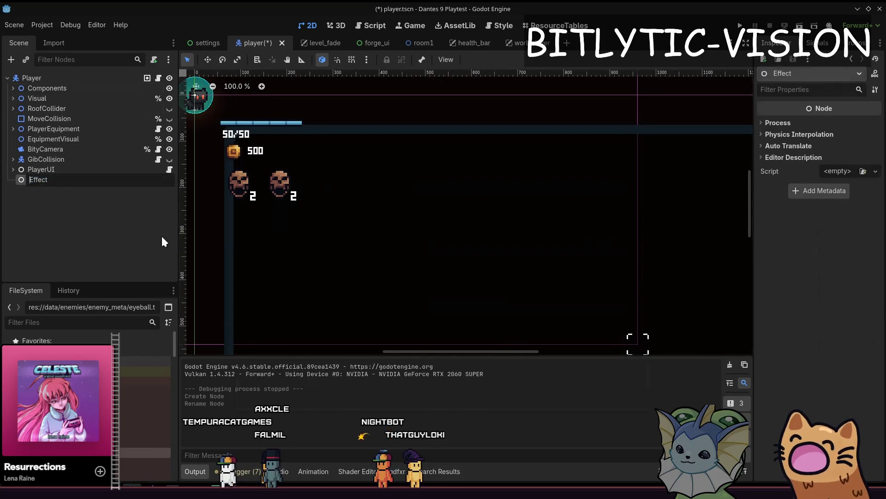
text(atus)
key(Return)
right_click(116, 180)
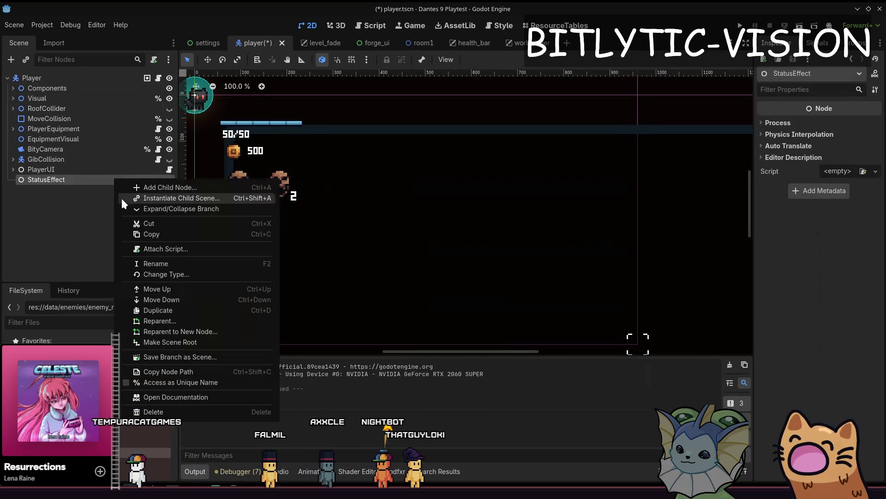
click(155, 248)
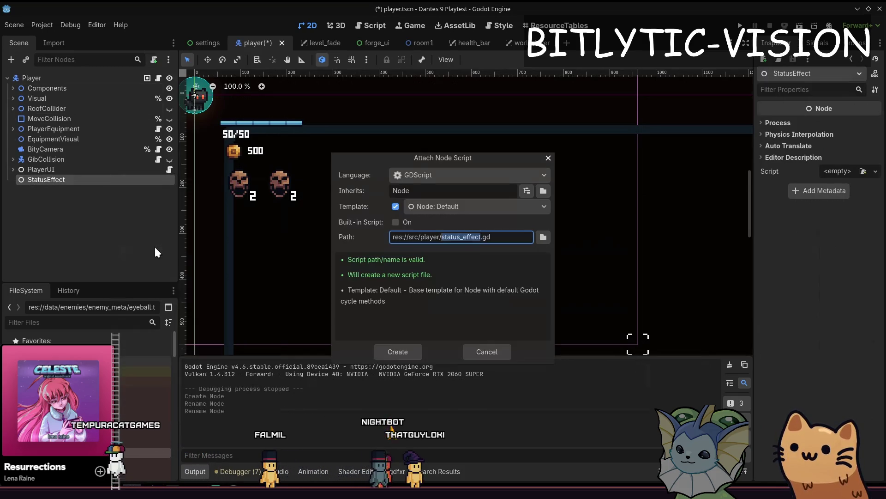
Browse the script save location to the src/components folder.
click(543, 237)
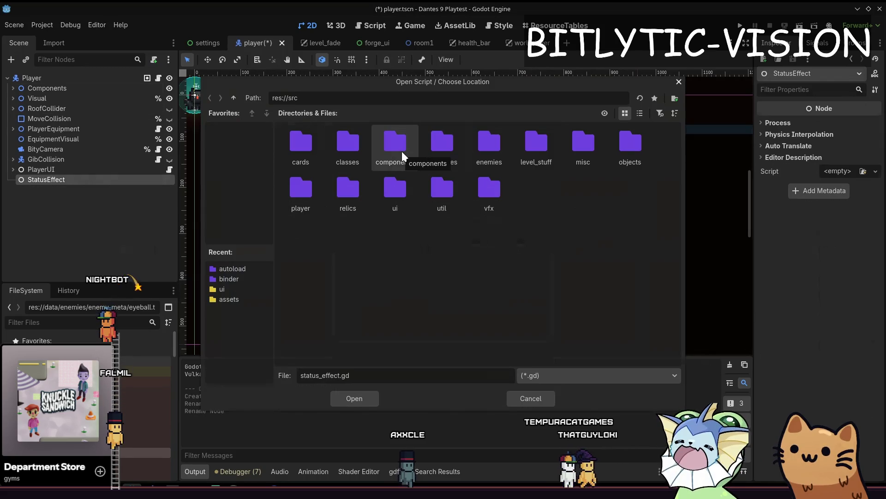
double_click(593, 141)
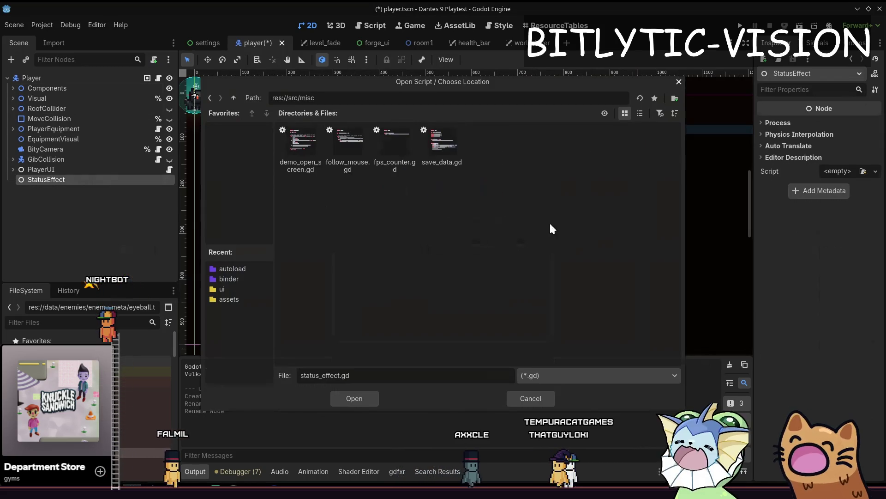
key(BackSpace)
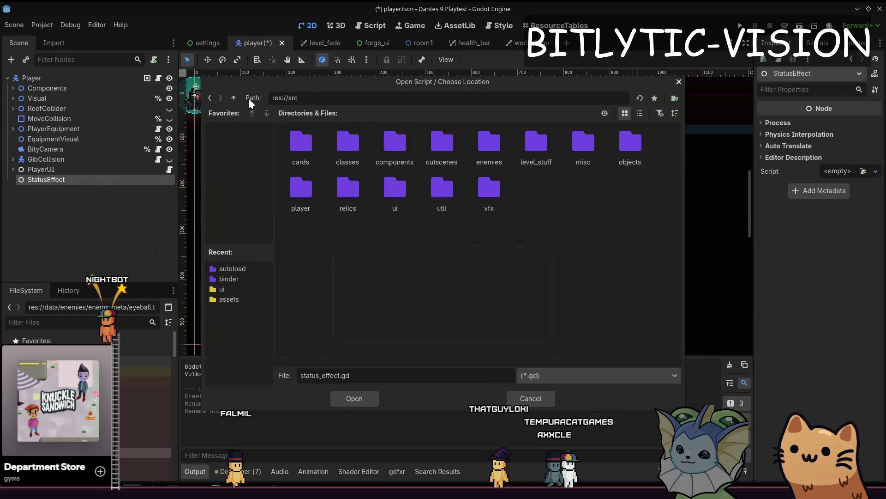
double_click(429, 137)
click(233, 98)
double_click(396, 139)
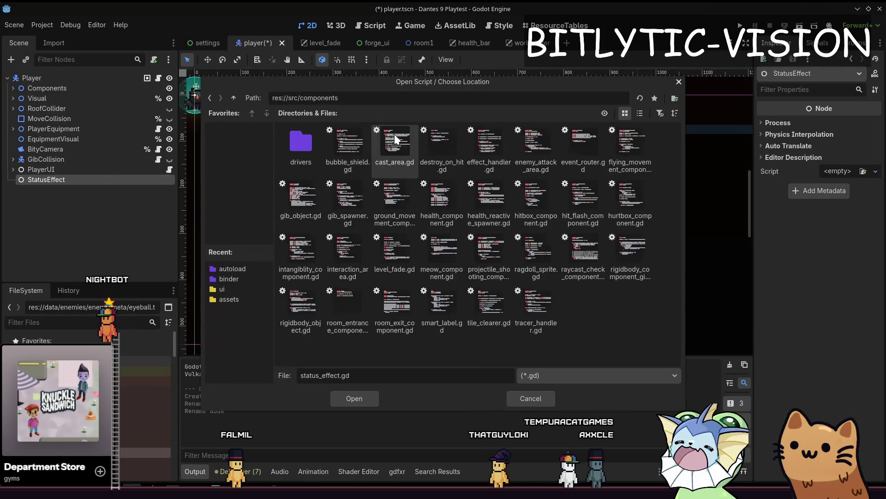
Make a new 'effects' folder there and create status_effect.gd inside it.
right_click(585, 324)
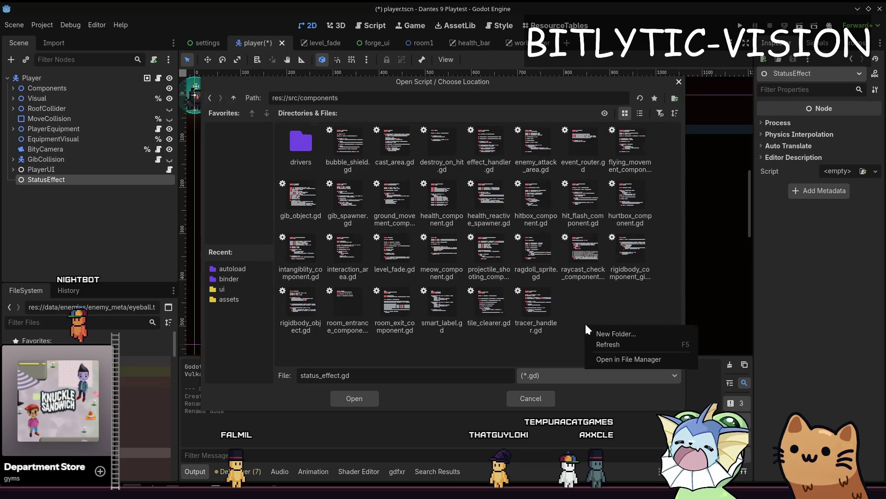
click(614, 332)
text(effects)
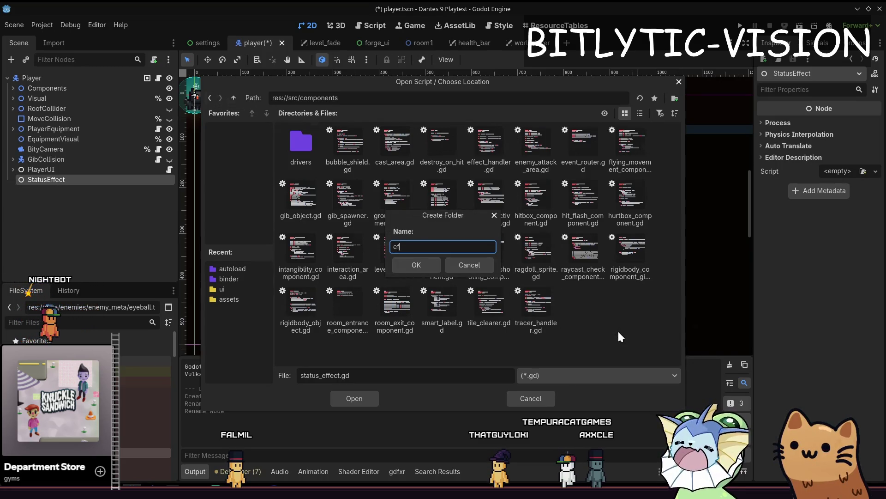
key(Return)
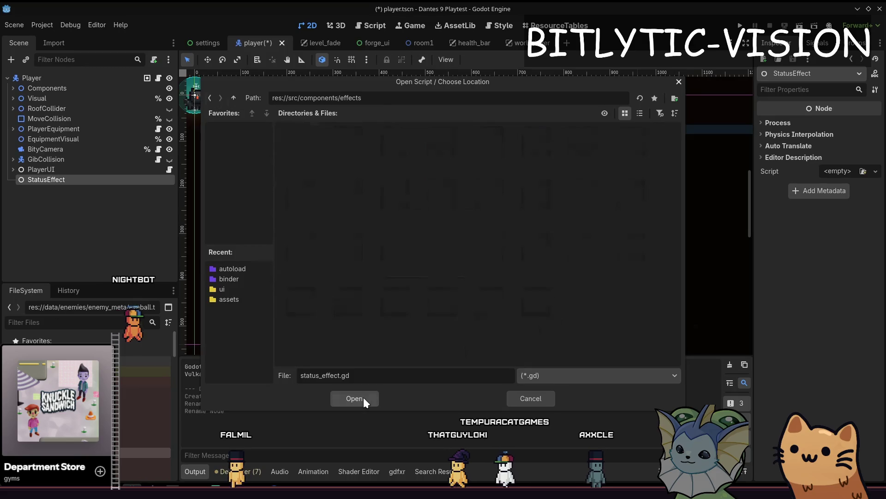
click(363, 398)
click(403, 350)
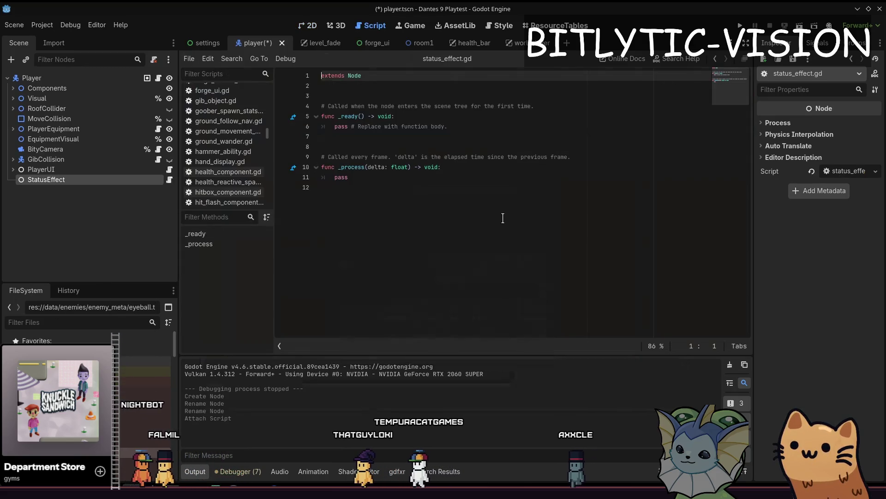
Replace the template code with 'class_name StatusEffect' and 'extends Node' plus blank lines.
key(shift+Up)
key(shift+Up)
key(shift+Up)
text(c)
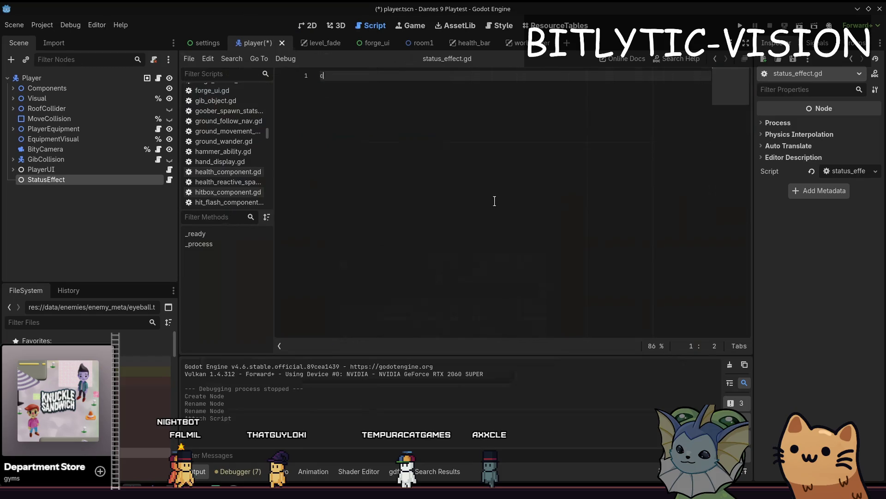
text(lass_name St)
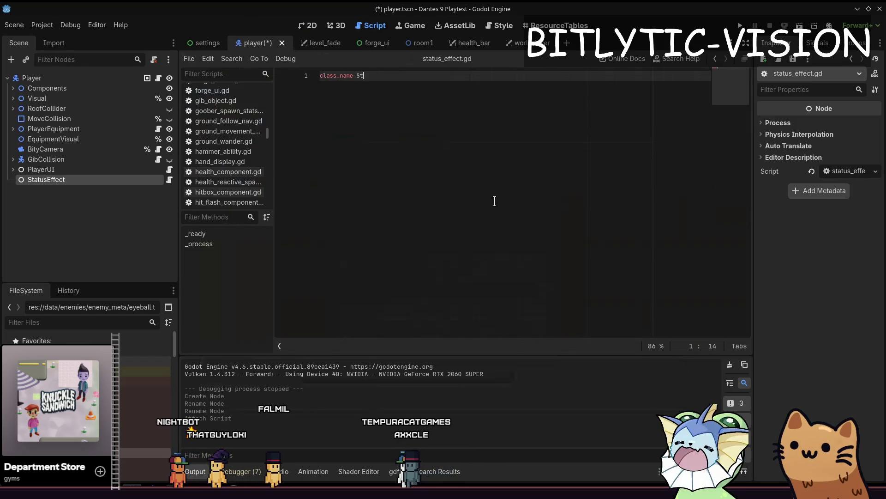
key(Return)
key(Return)
key(Return)
key(Up)
key(Up)
key(Up)
text(e)
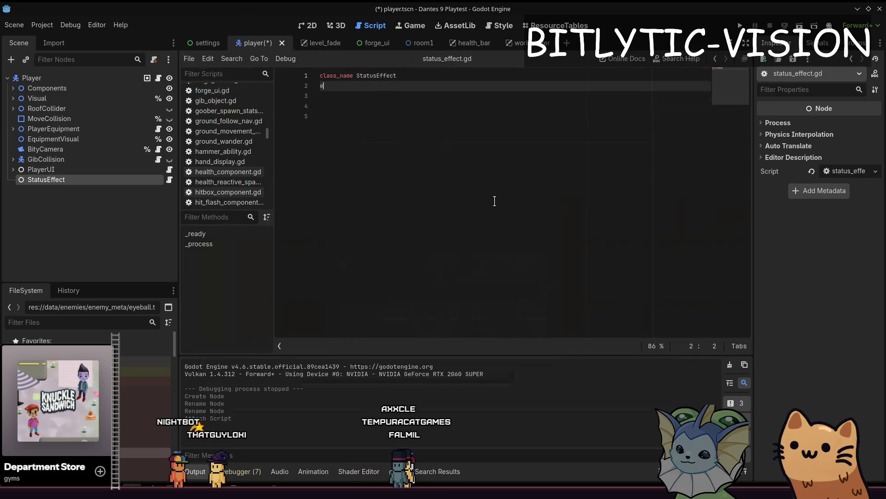
text(xtend)
key(Return)
key(Return)
key(Return)
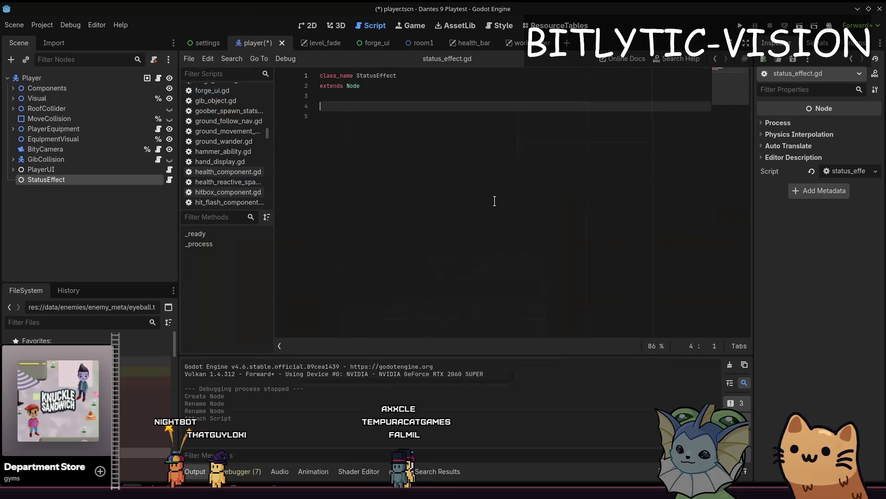
key(Down)
key(Down)
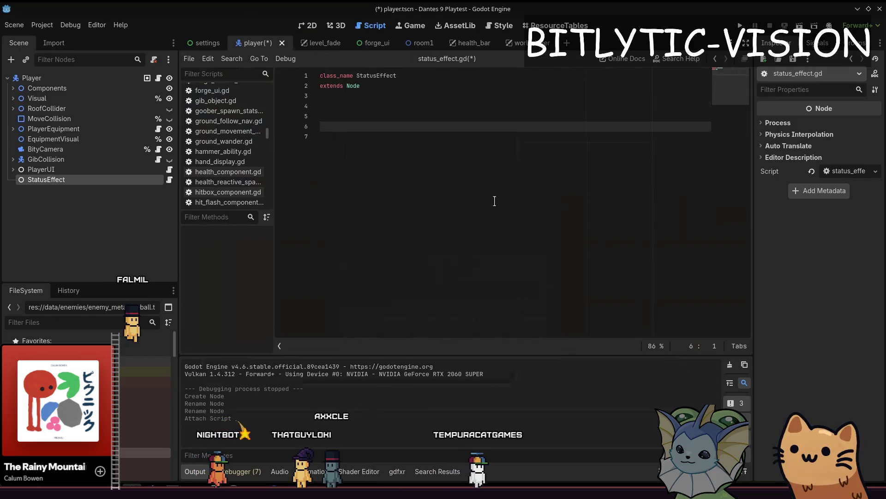
Duplicate the Sprite2D inside the hub_background parallax layer.
key(alt+Tab)
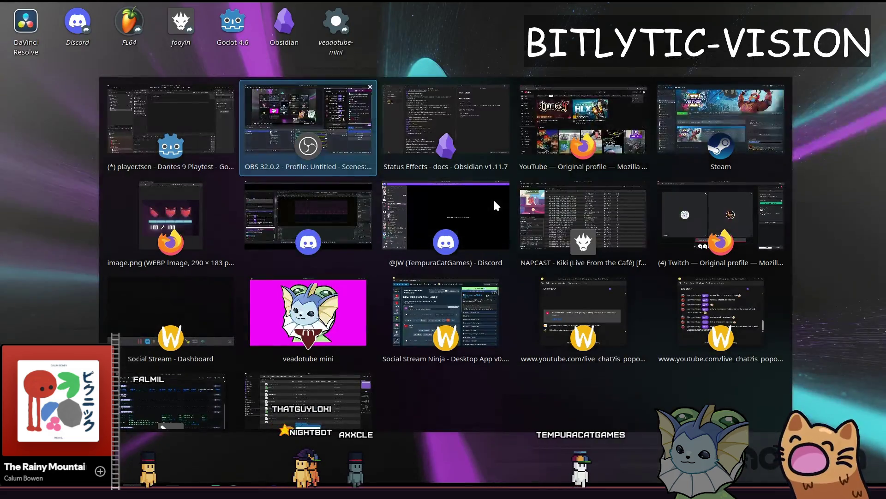
key(Escape)
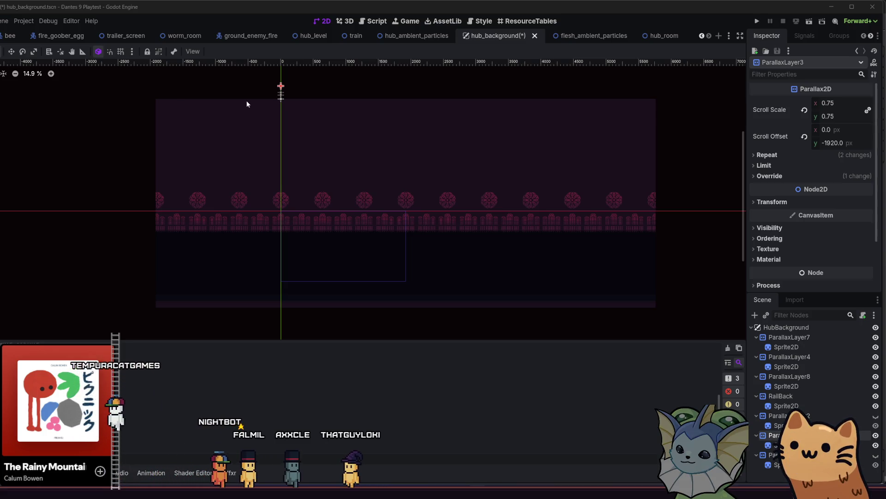
key(ctrl+v)
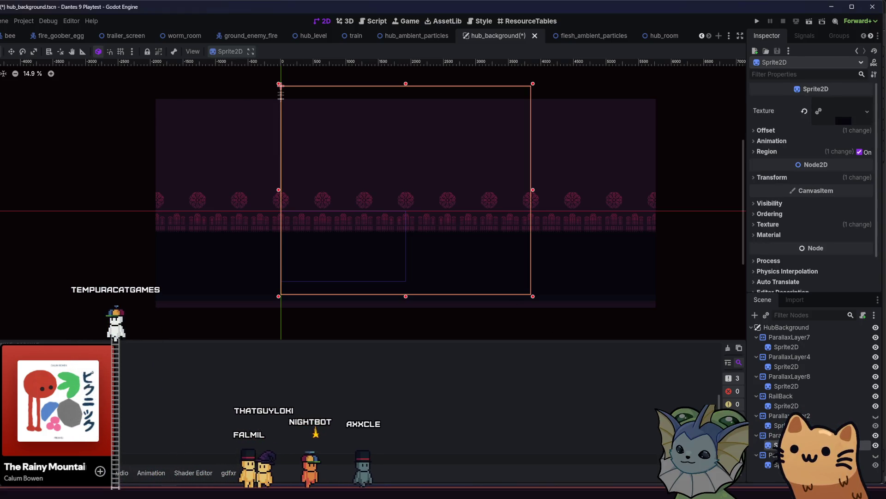
scroll(574, 289, left, 1)
scroll(544, 281, up, 2)
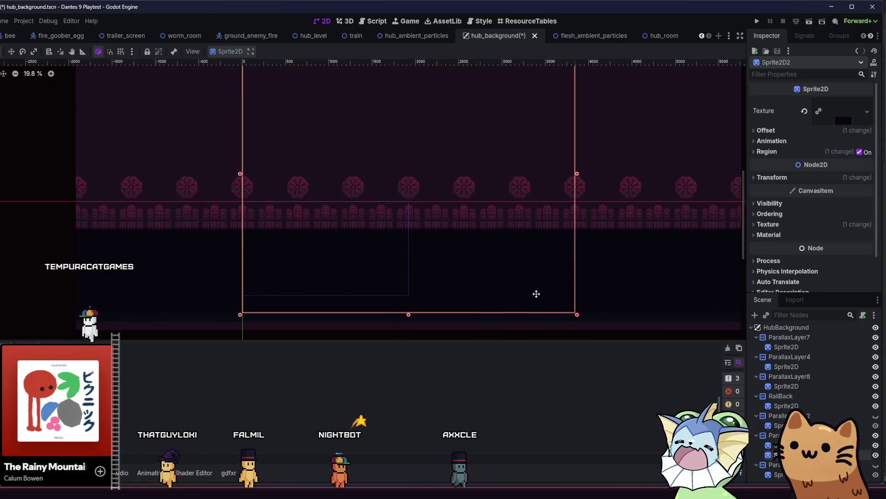
Navigate the FileSystem dock to the assets parallax art folder.
key(alt+f)
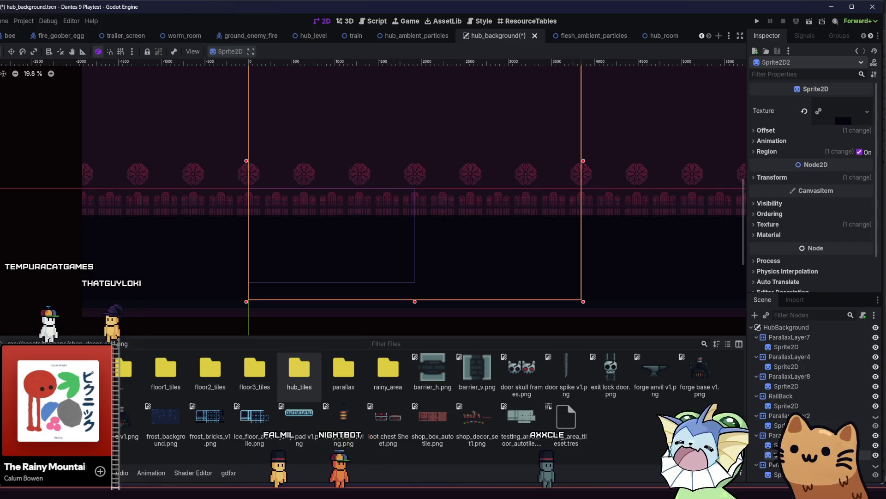
double_click(123, 369)
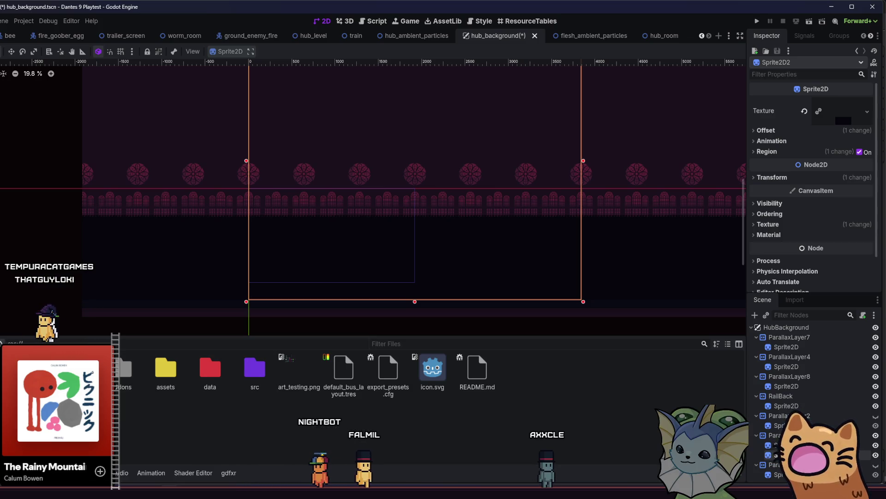
key(alt+Left)
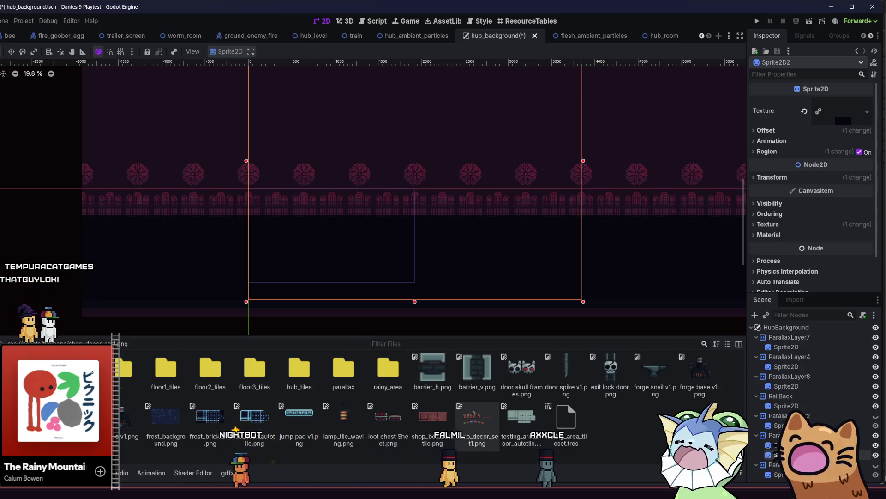
double_click(343, 370)
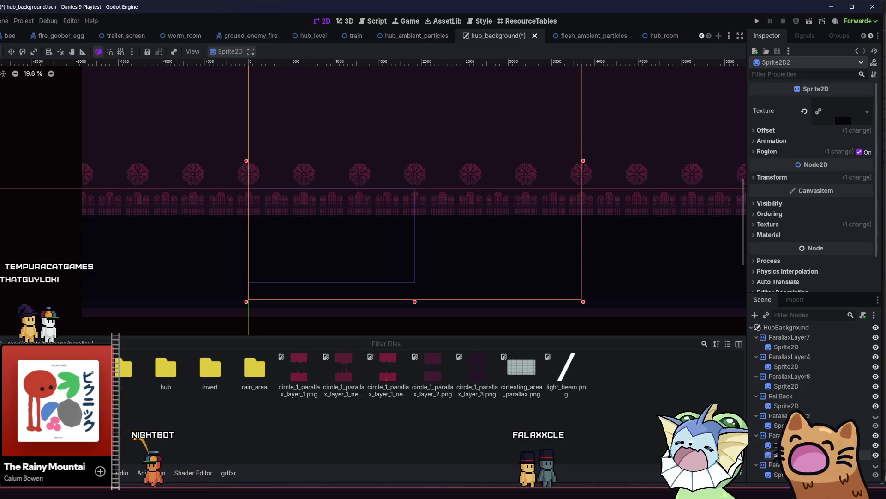
Set the new sprite's texture to train_3_car.png from the hub folder.
double_click(165, 369)
mouse_move(433, 377)
mouse_down()
mouse_move(746, 458)
mouse_move(772, 455)
mouse_up()
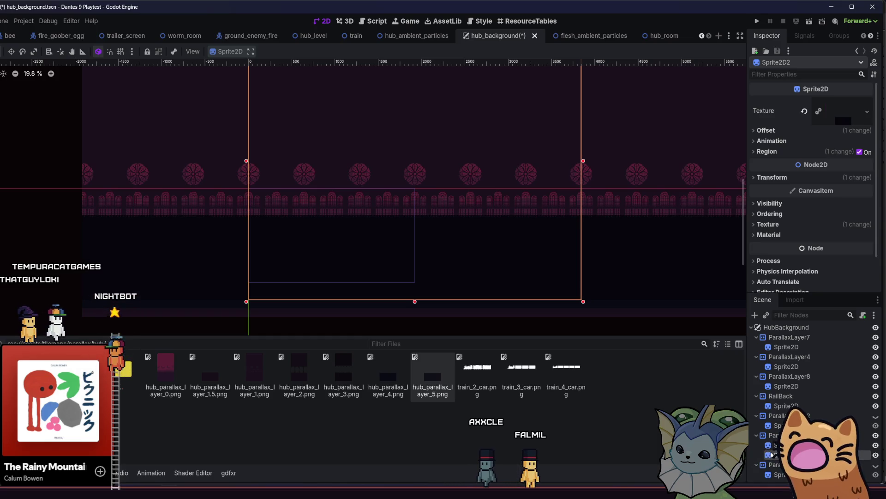
mouse_move(522, 369)
mouse_down()
mouse_move(646, 421)
mouse_move(785, 231)
mouse_move(844, 110)
mouse_up()
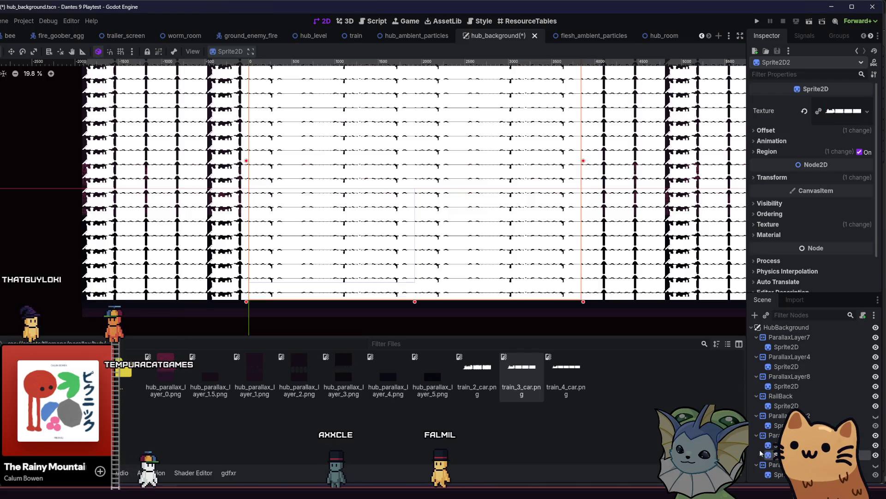
scroll(493, 262, down, 3)
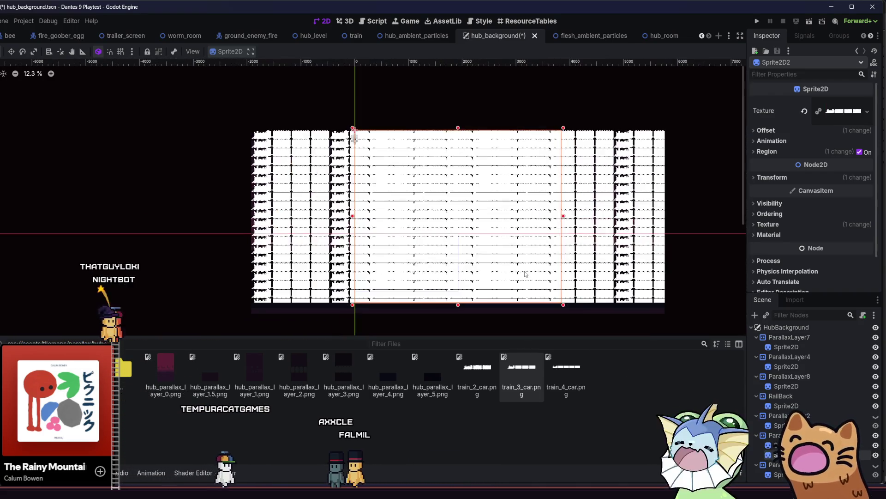
scroll(454, 260, up, 3)
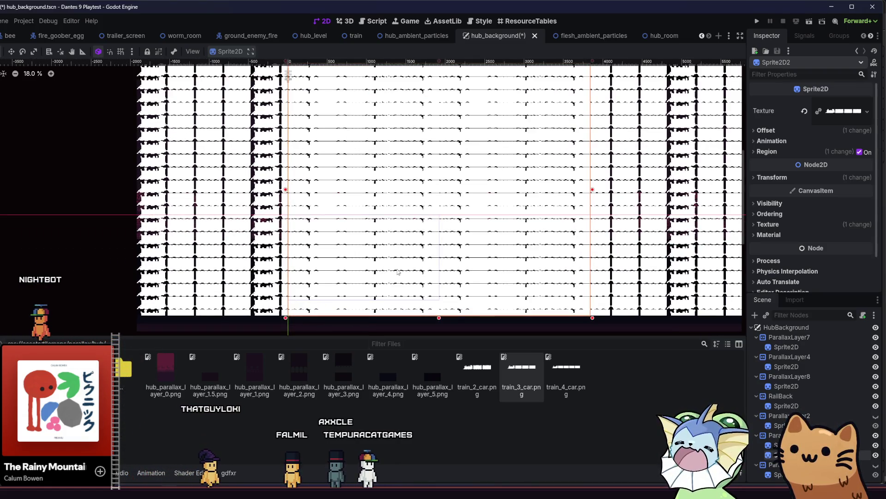
Revert the sprite's CanvasItem texture Repeat from Enabled to Inherit.
click(777, 178)
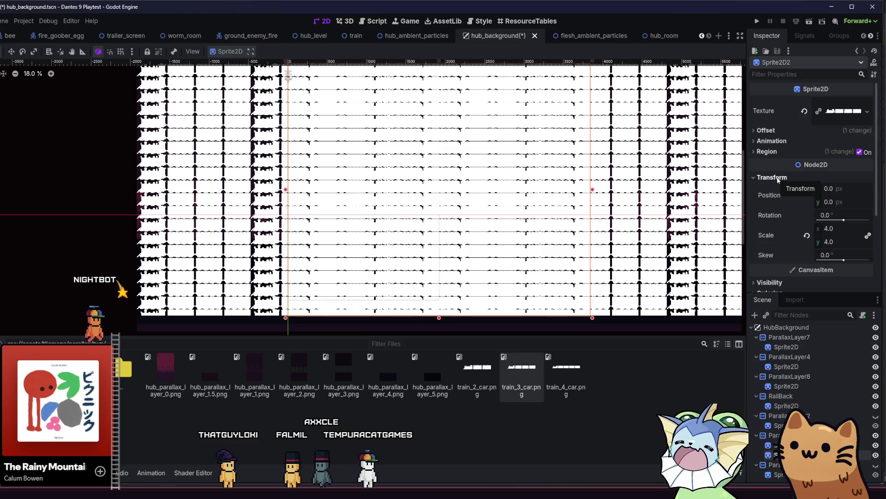
click(778, 179)
click(778, 224)
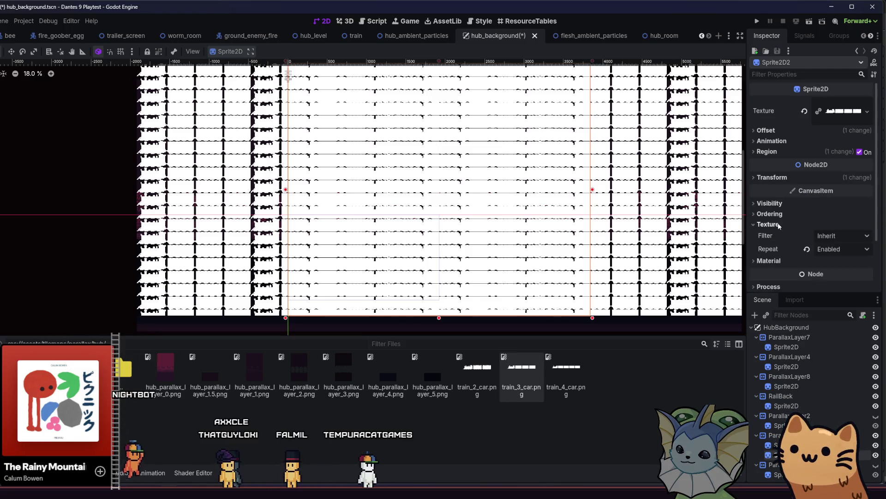
click(807, 249)
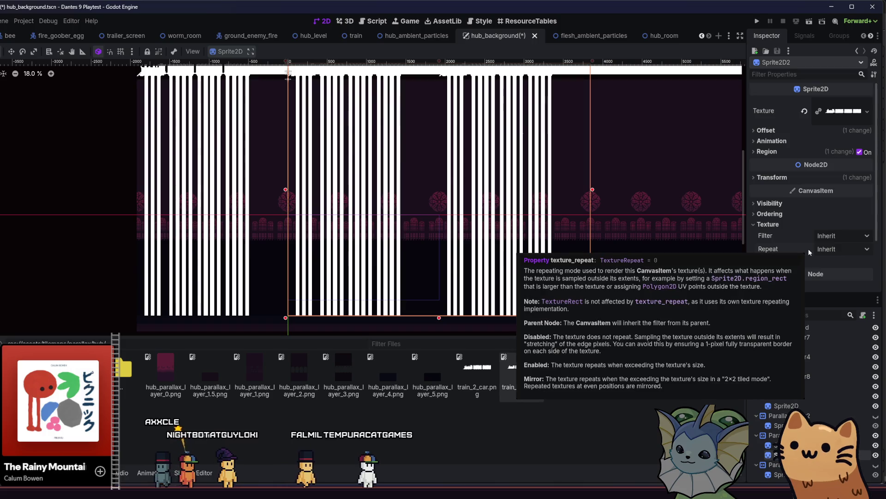
click(789, 224)
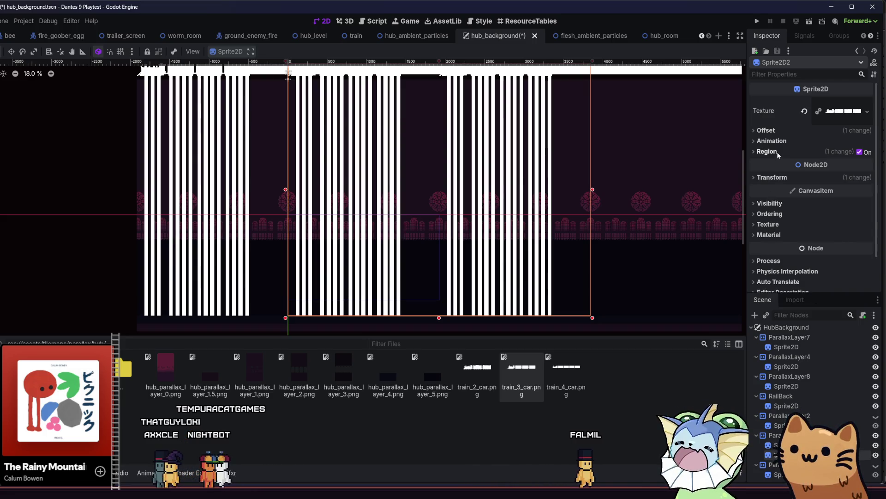
click(790, 152)
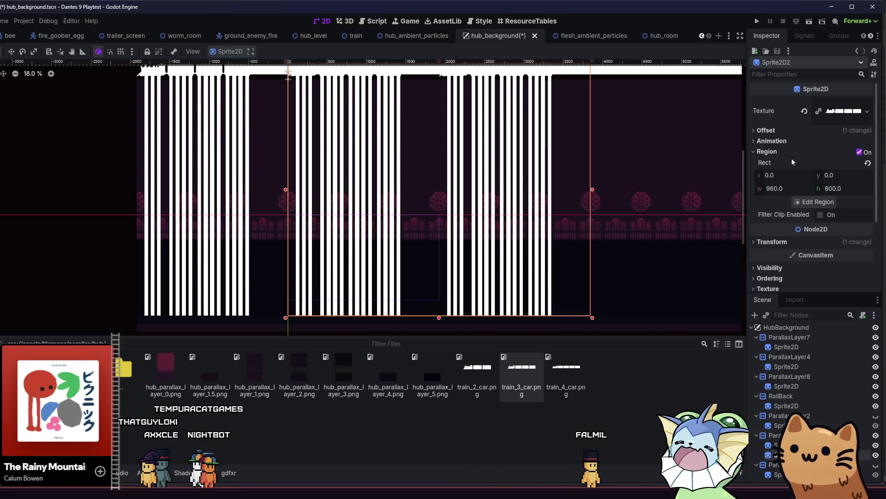
Reset the sprite's Region Rect and turn off region cropping.
click(868, 164)
scroll(556, 178, down, 2)
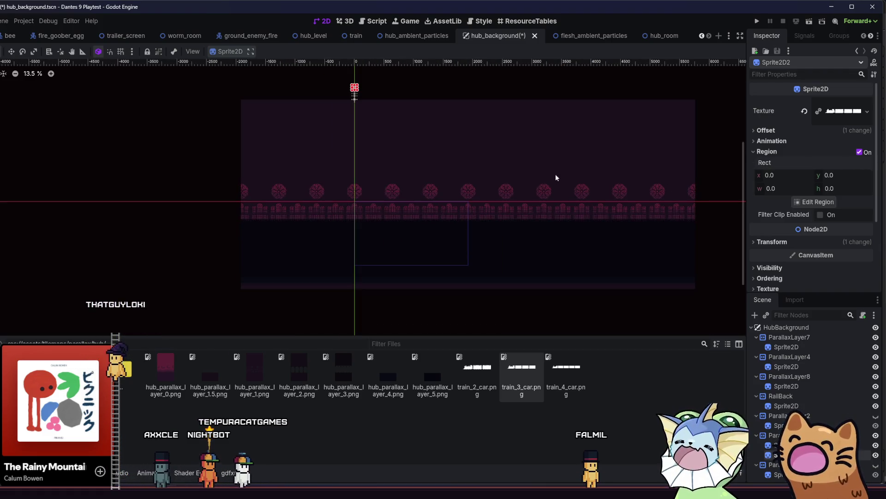
scroll(547, 191, up, 1)
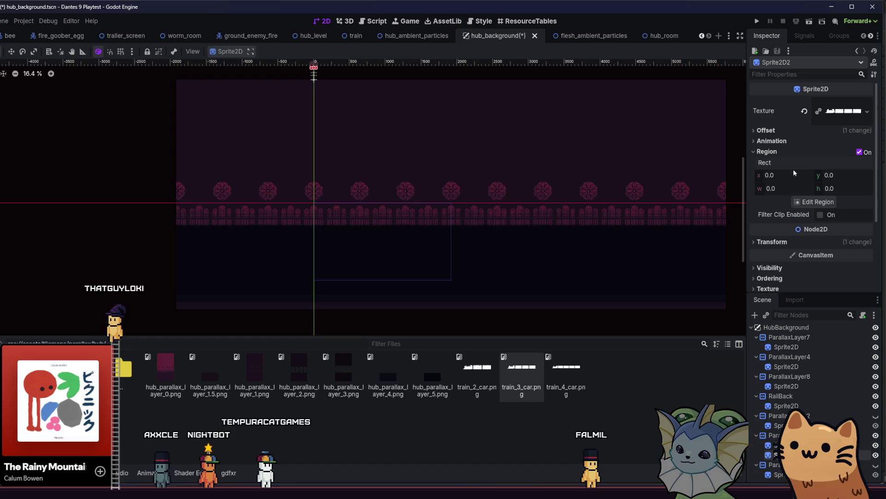
click(859, 152)
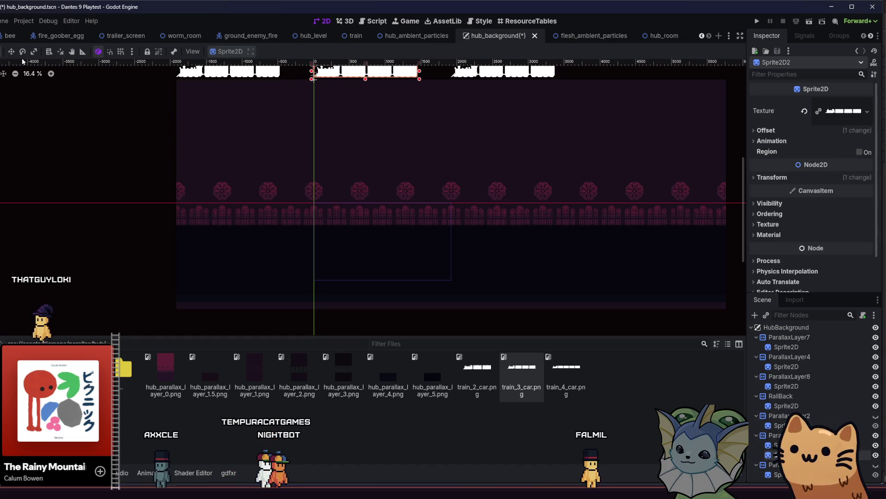
Move the train sprite down onto the red rail line row.
mouse_move(301, 112)
mouse_down()
mouse_move(310, 206)
mouse_move(301, 257)
mouse_up()
scroll(323, 240, up, 4)
scroll(323, 217, up, 5)
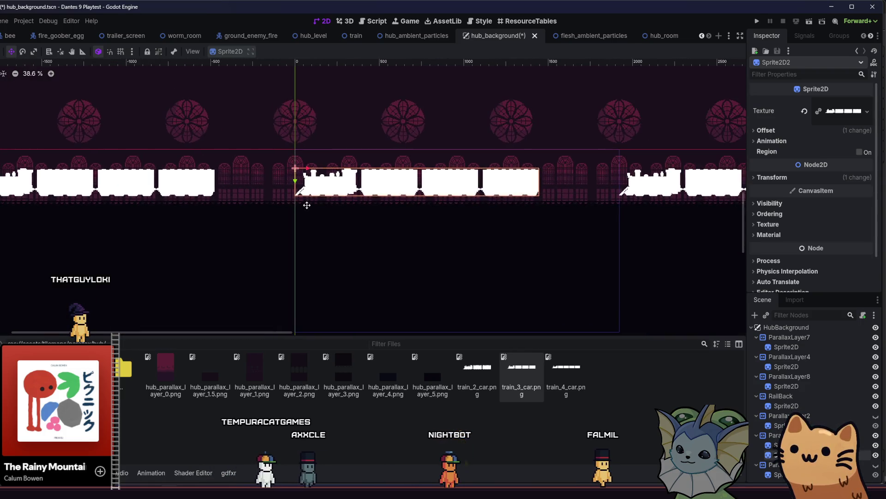
mouse_move(312, 202)
mouse_down()
mouse_move(314, 216)
mouse_move(284, 215)
mouse_up()
scroll(307, 214, down, 5)
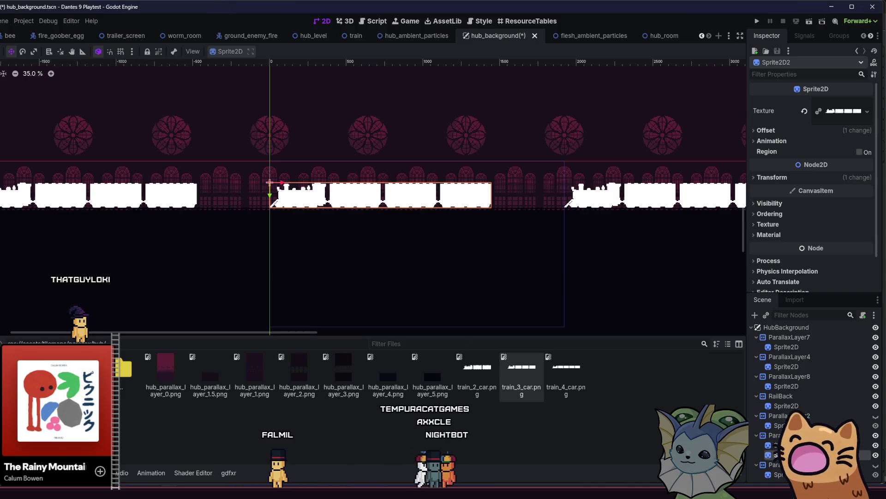
click(785, 435)
right_click(784, 435)
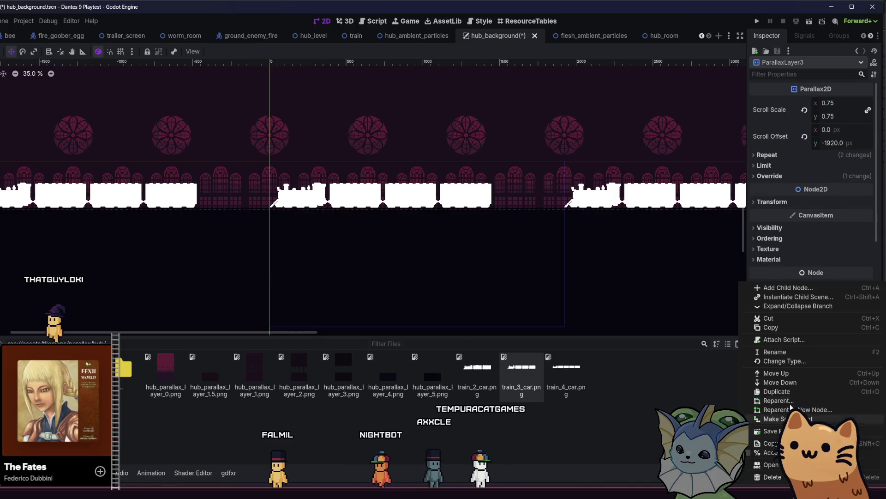
Duplicate the parallax layer and delete the leftover sprite in the copy.
click(779, 391)
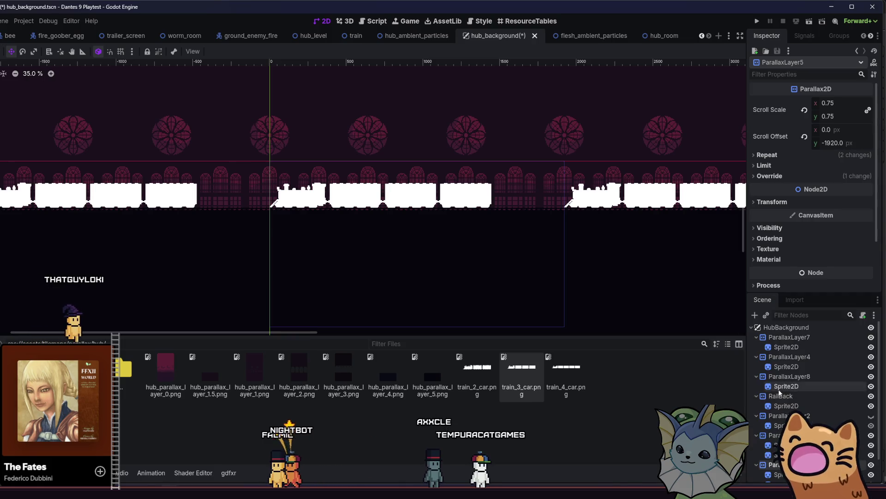
click(784, 445)
key(Delete)
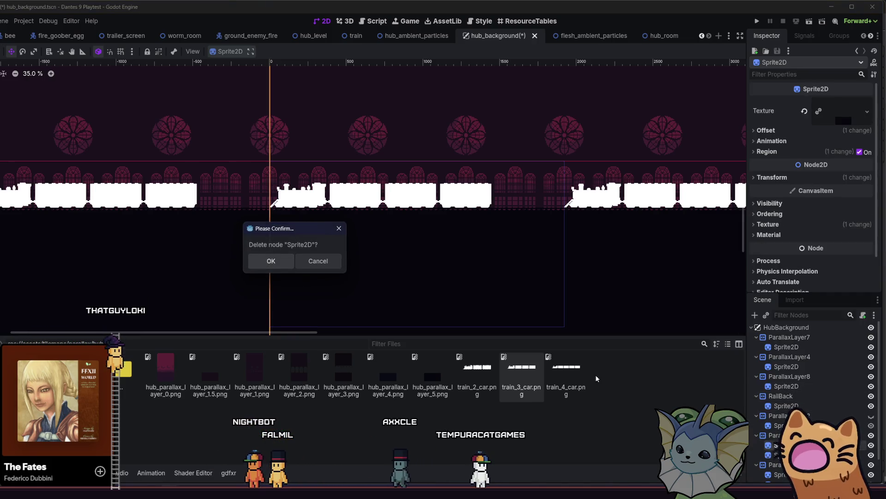
click(276, 262)
scroll(812, 401, down, 1)
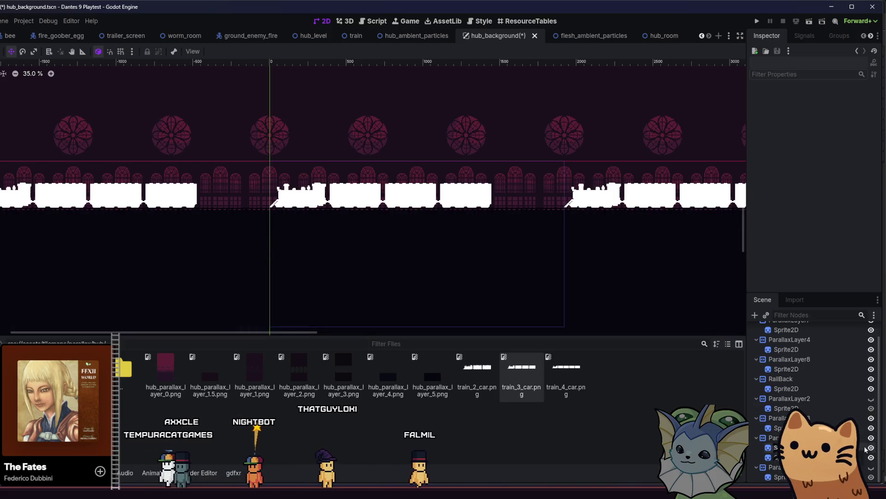
Compare the two train sprites under ParallaxLayer3, delete the redundant one, and select the layer.
click(861, 428)
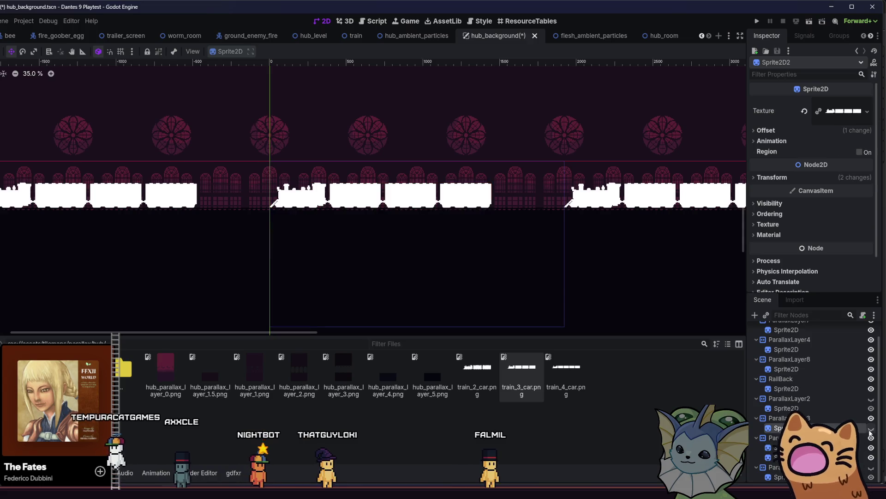
click(870, 428)
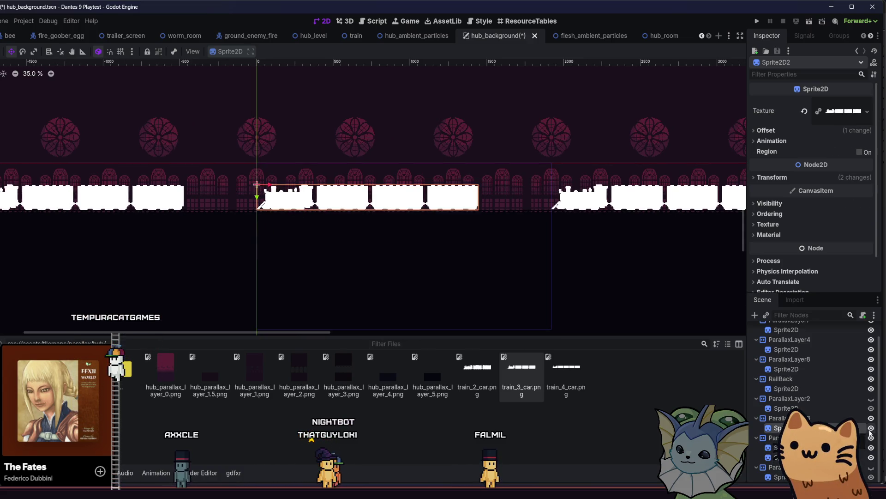
click(861, 456)
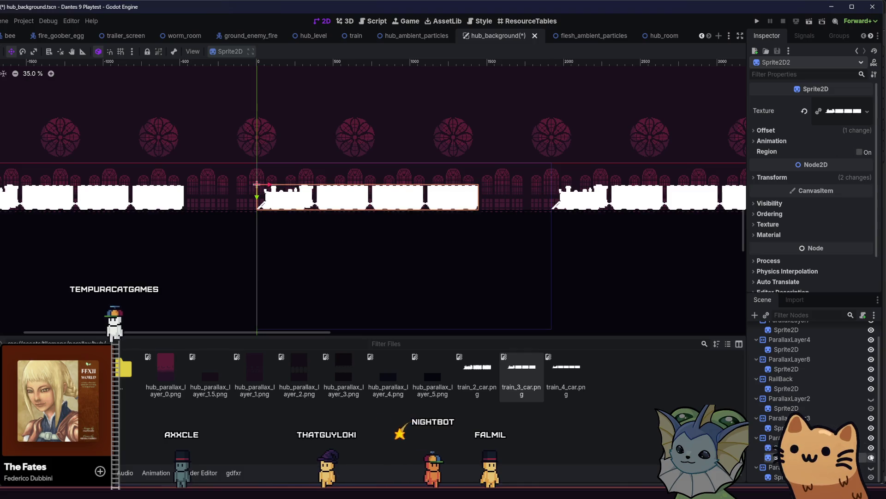
click(871, 457)
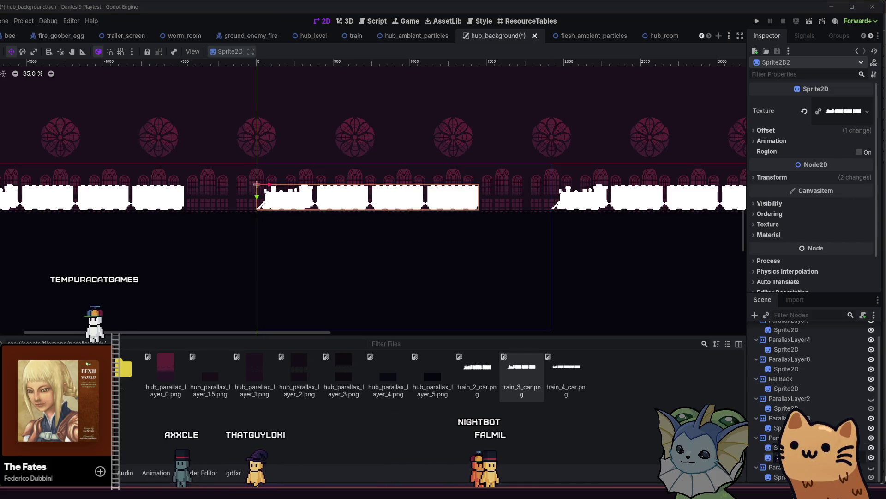
key(Delete)
key(Return)
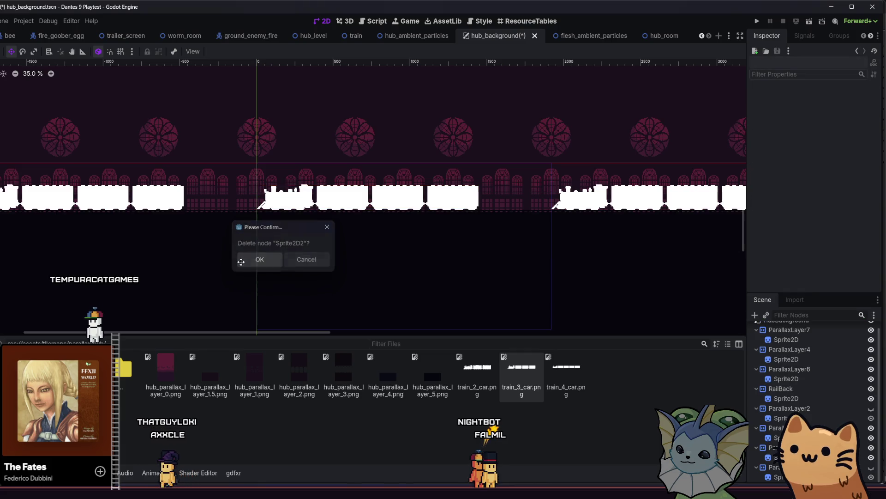
click(770, 429)
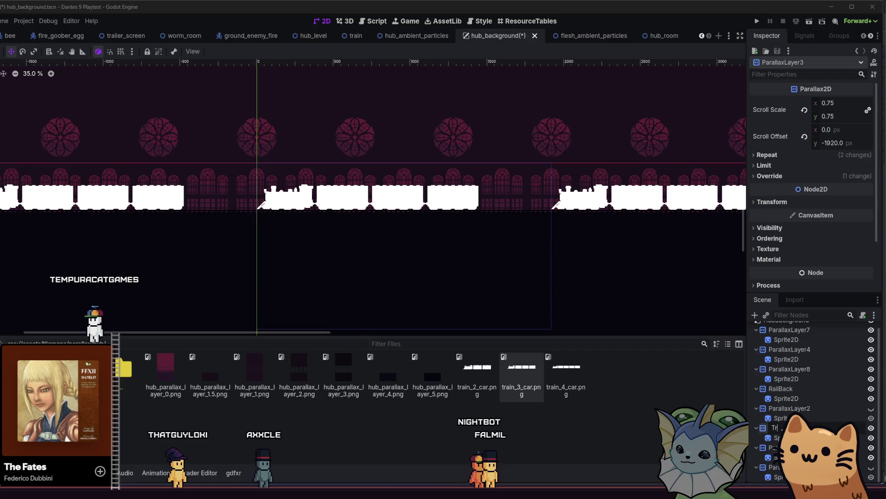
scroll(348, 268, up, 4)
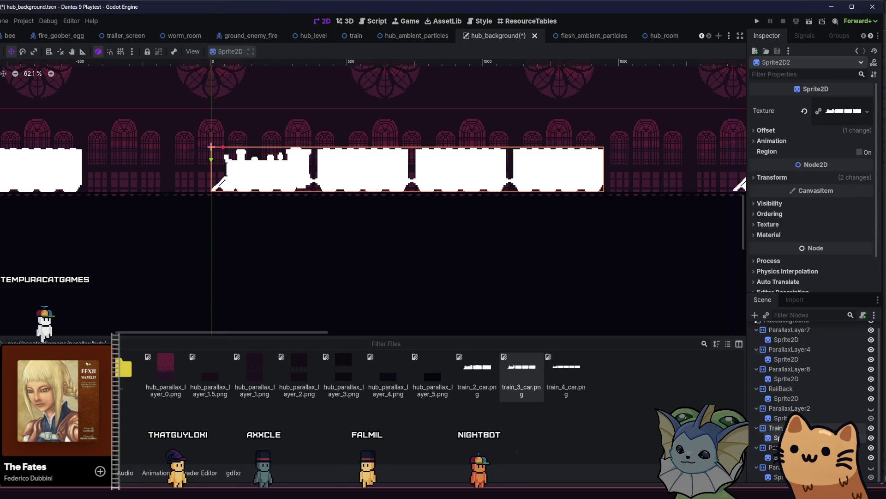
Set the Train layer's Self Modulate to near-black 06060c.
drag(282, 232, 250, 234)
click(773, 202)
click(773, 201)
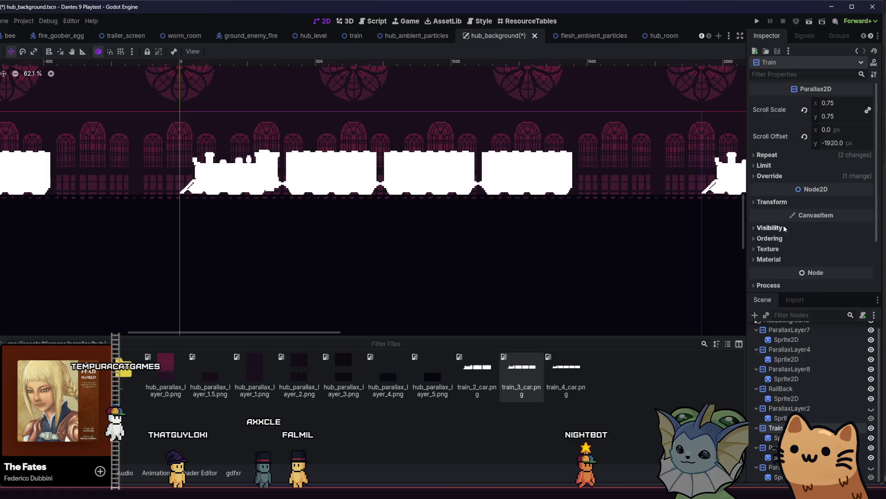
click(769, 228)
click(843, 252)
click(802, 264)
click(843, 266)
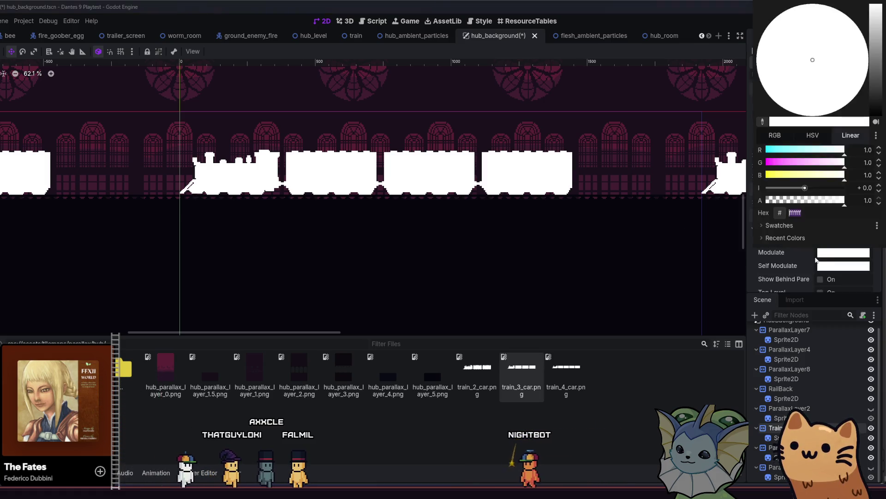
click(583, 228)
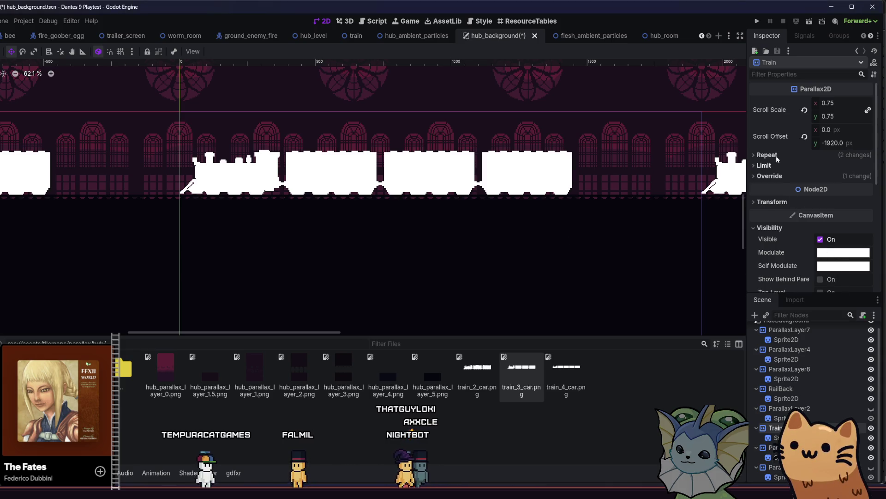
click(834, 266)
click(762, 133)
click(563, 265)
click(631, 263)
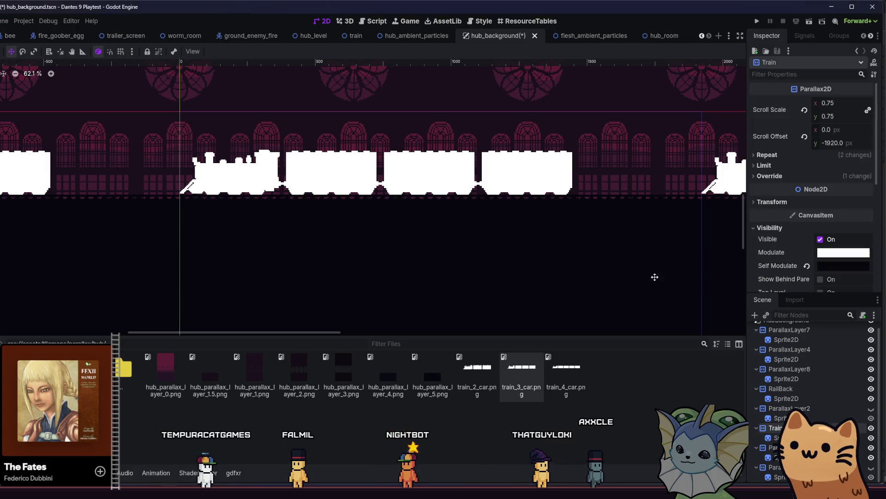
Tint the train Sprite2D's Modulate to near-black 06060c.
click(780, 437)
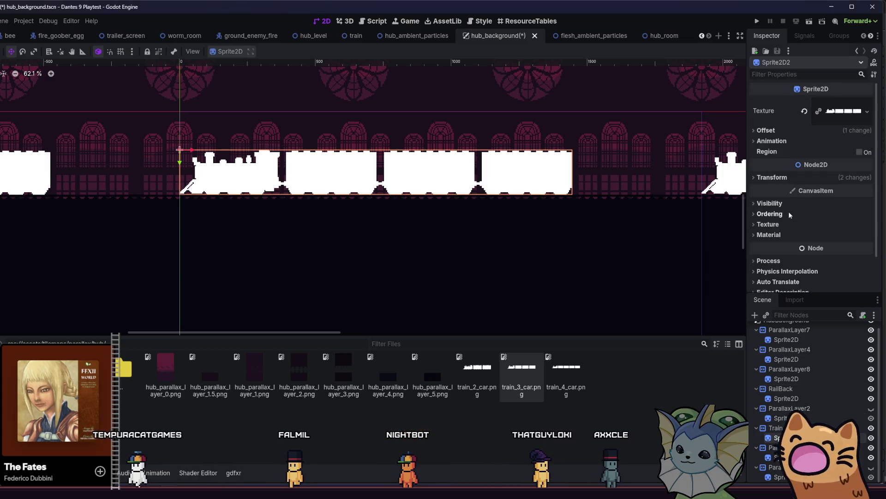
click(776, 427)
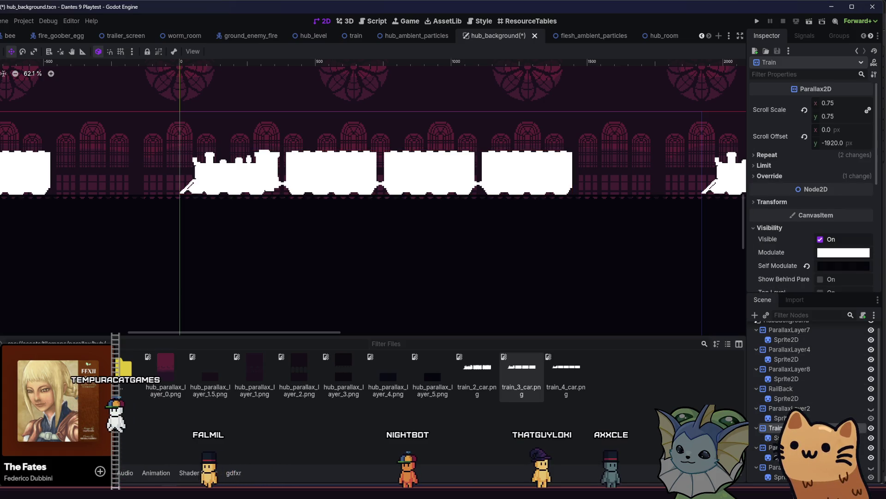
click(780, 437)
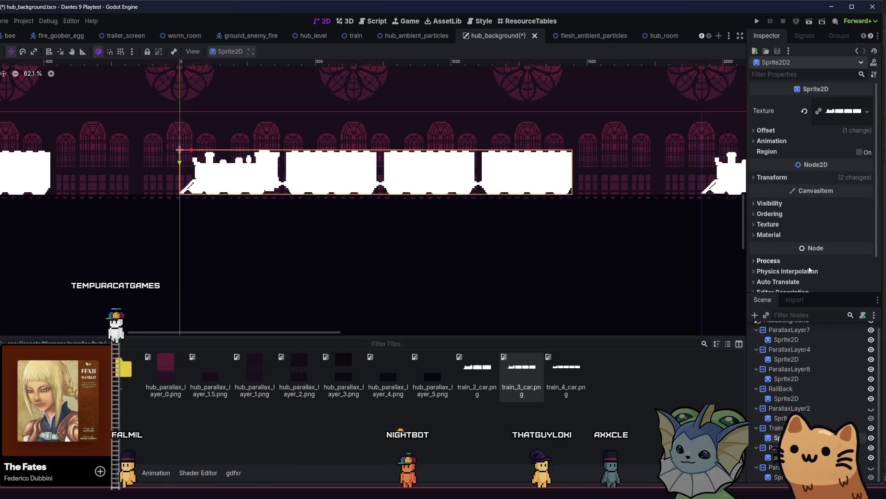
scroll(808, 264, down, 2)
click(791, 167)
click(827, 189)
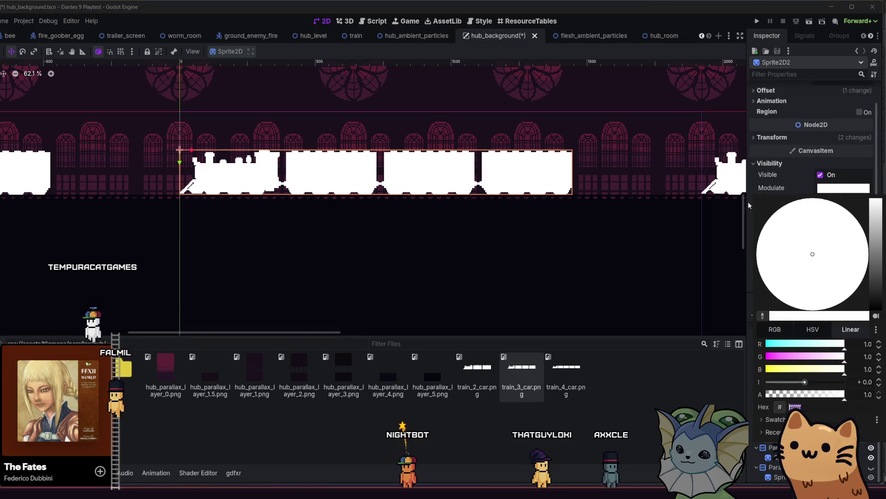
click(763, 316)
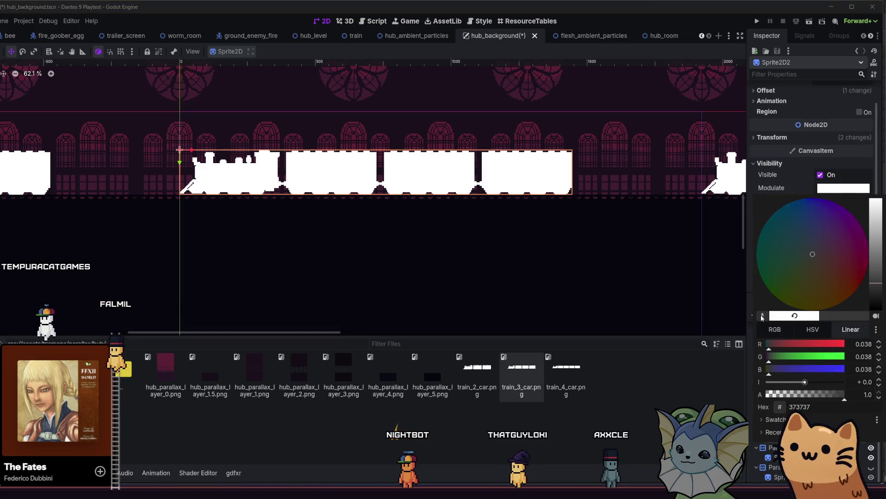
click(641, 285)
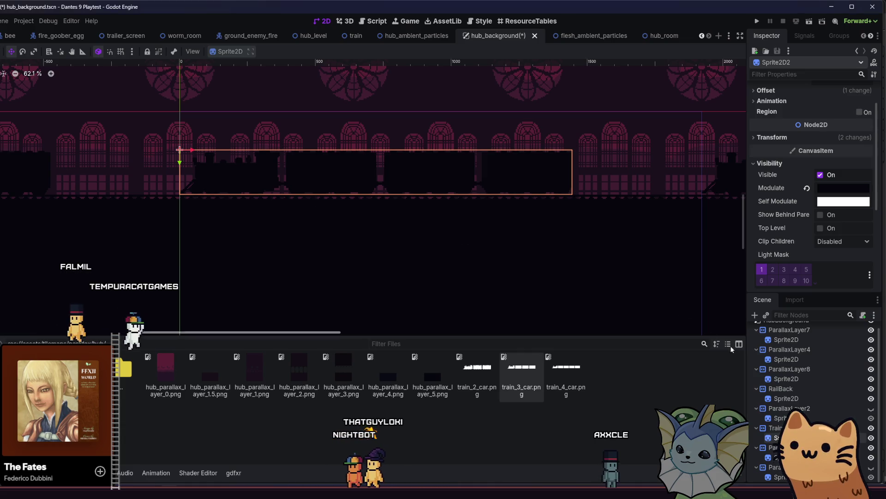
Expand the Train layer's repeat settings to review its options.
click(776, 428)
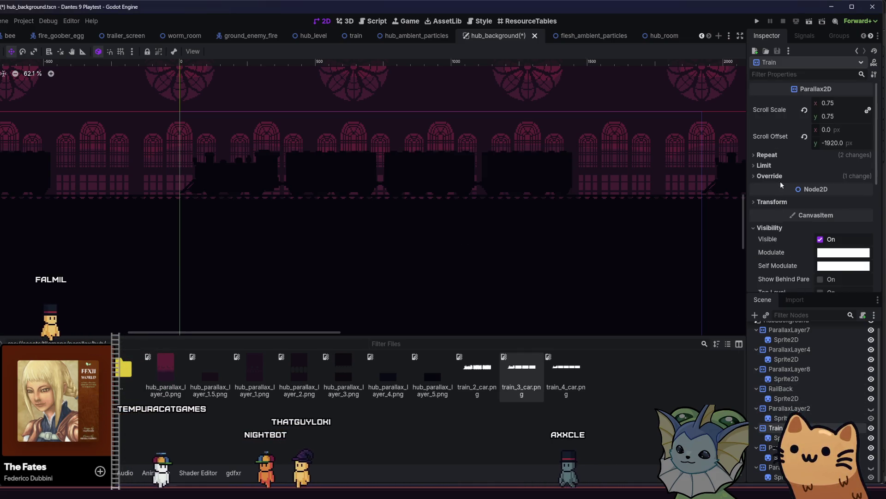
click(770, 176)
click(769, 176)
click(767, 155)
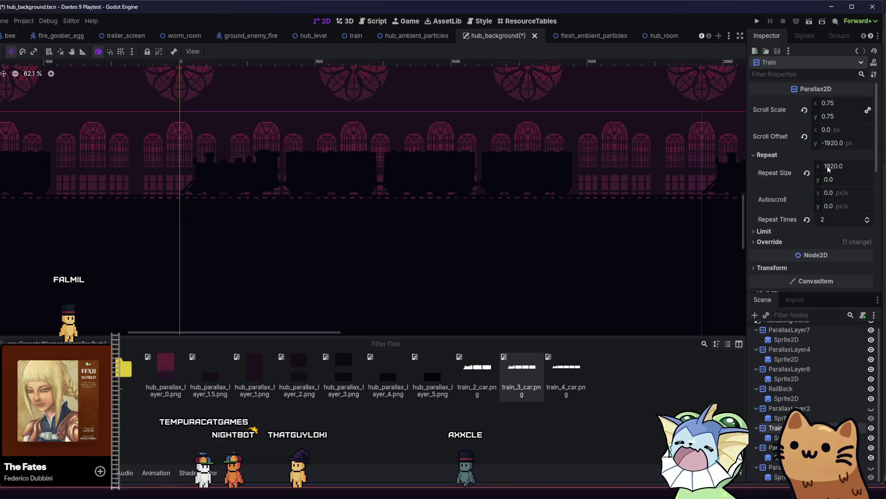
scroll(829, 170, down, 3)
scroll(684, 188, down, 4)
scroll(813, 184, up, 5)
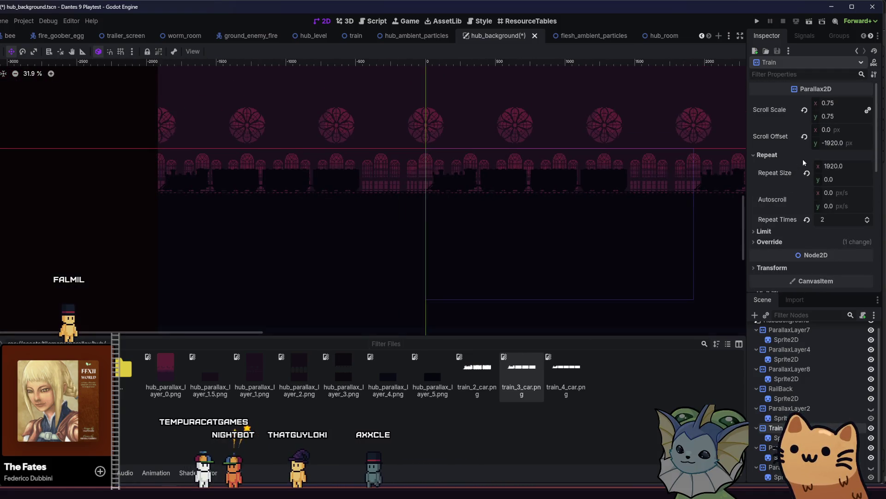
Set the Train layer's horizontal repeat size to 0, then duplicate the train sprite and move the copy right.
drag(630, 191, 569, 195)
drag(836, 166, 837, 166)
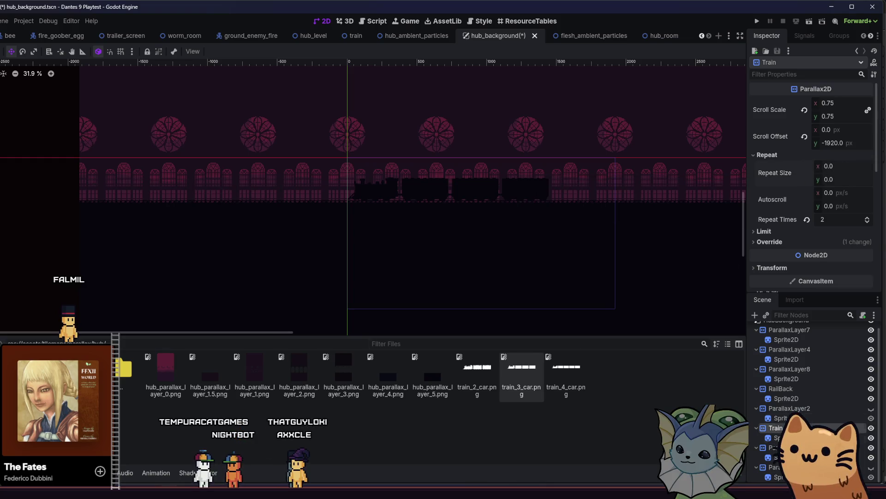
click(778, 437)
key(ctrl+d)
scroll(152, 137, right, 3)
drag(194, 214, 449, 212)
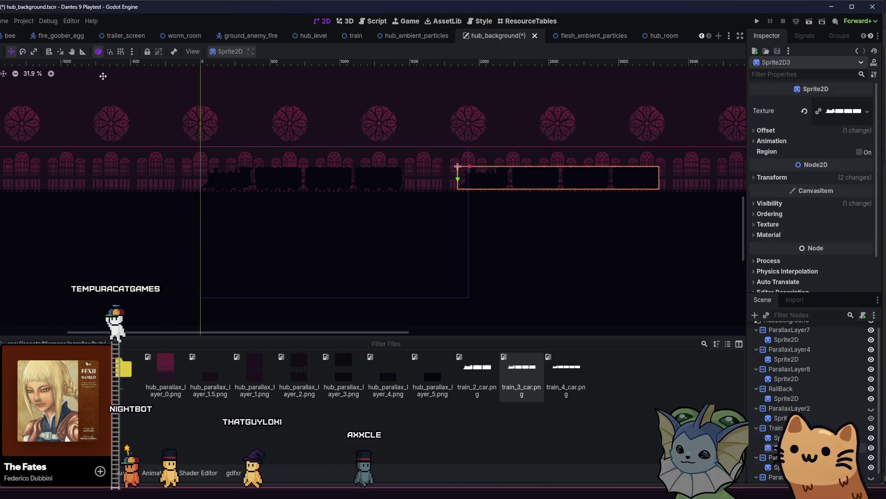
Flip the copied train horizontally, give it the train_2_car.png image, and save the scene.
click(775, 131)
click(820, 182)
mouse_move(447, 196)
mouse_down()
mouse_move(437, 206)
mouse_move(463, 206)
mouse_up()
click(489, 380)
mouse_move(488, 381)
mouse_down()
mouse_move(687, 261)
mouse_move(844, 111)
mouse_up()
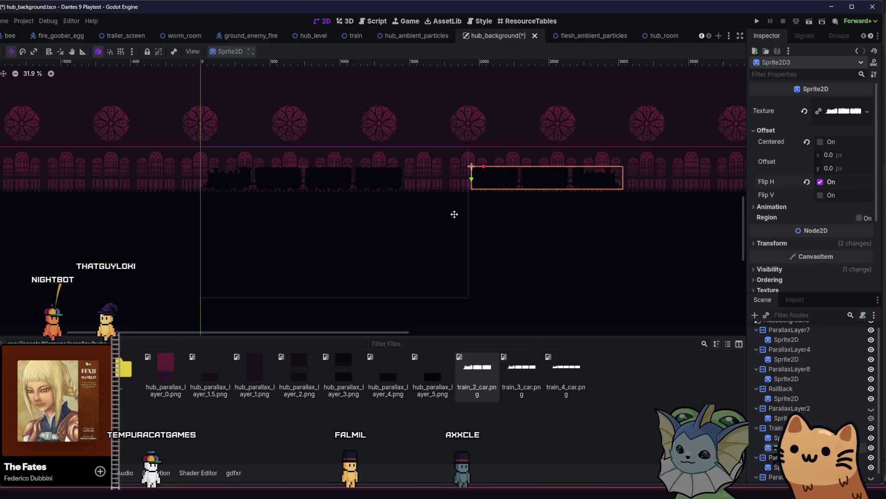
drag(454, 213, 576, 235)
key(ctrl+s)
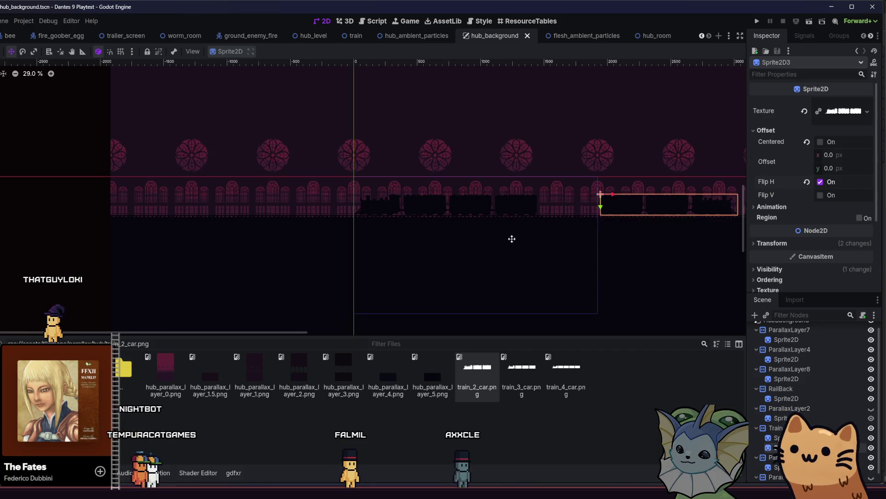
Duplicate the train again and place the new copy far left with the train_4_car.png image.
scroll(484, 236, down, 1)
key(ctrl+d)
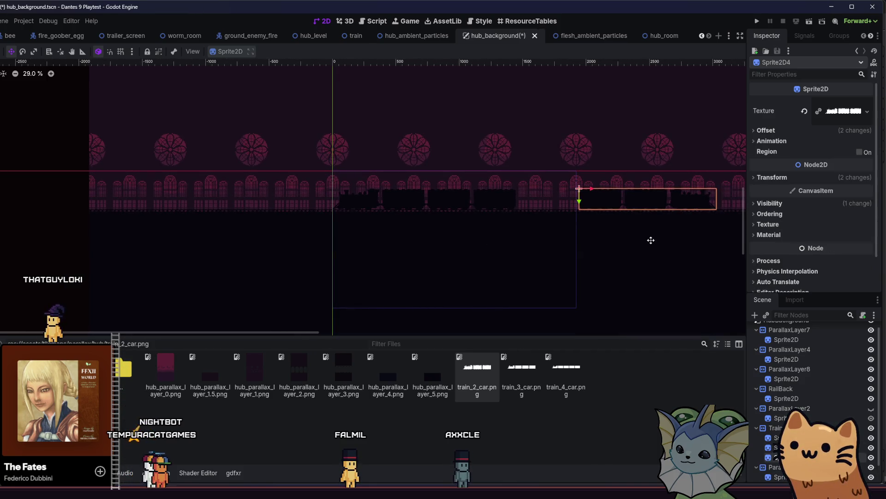
drag(382, 230, 191, 235)
mouse_move(560, 386)
mouse_down()
mouse_move(811, 174)
mouse_move(848, 121)
mouse_up()
mouse_move(206, 207)
mouse_down()
mouse_move(168, 202)
mouse_move(183, 208)
mouse_up()
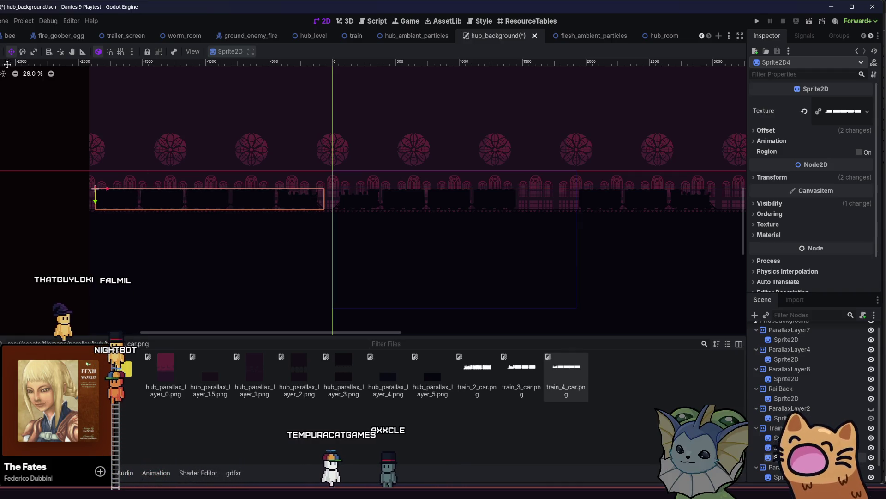
Shift the middle train about 168 px right and save the scene.
click(362, 201)
drag(362, 201, 383, 199)
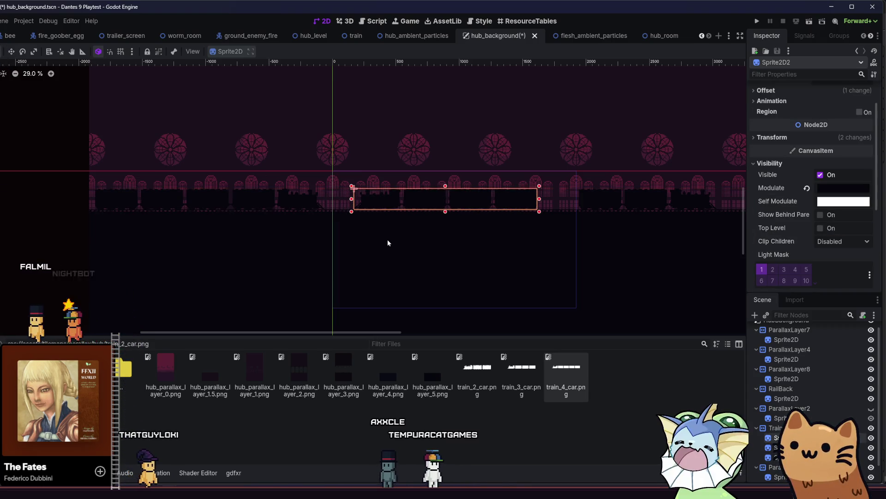
click(89, 234)
key(ctrl+s)
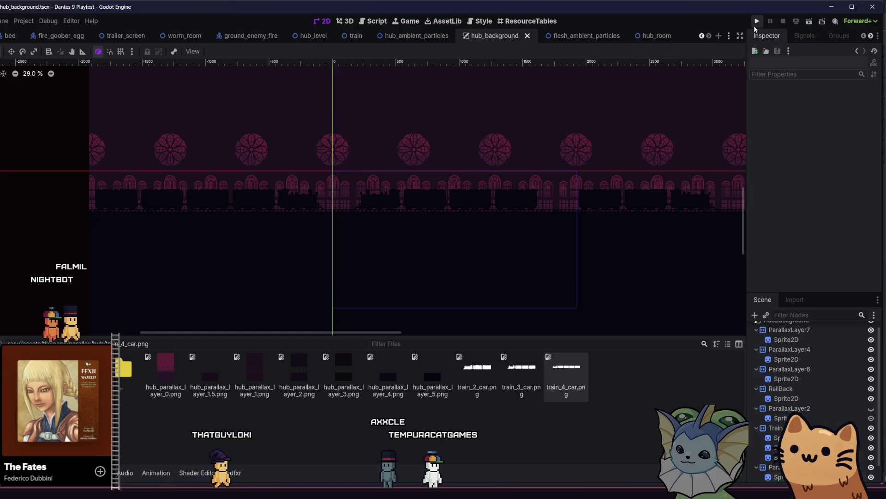
scroll(463, 234, right, 2)
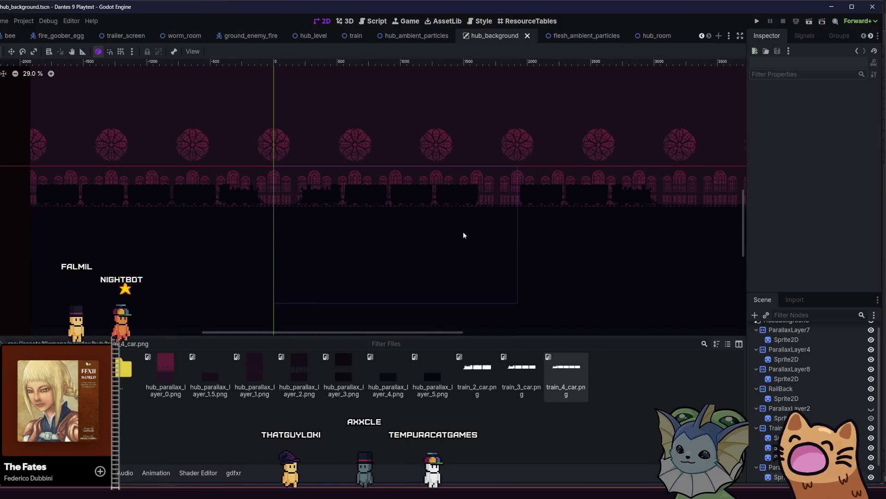
Run the game, start a new game, and walk the cat right up to the upper walkway.
click(757, 21)
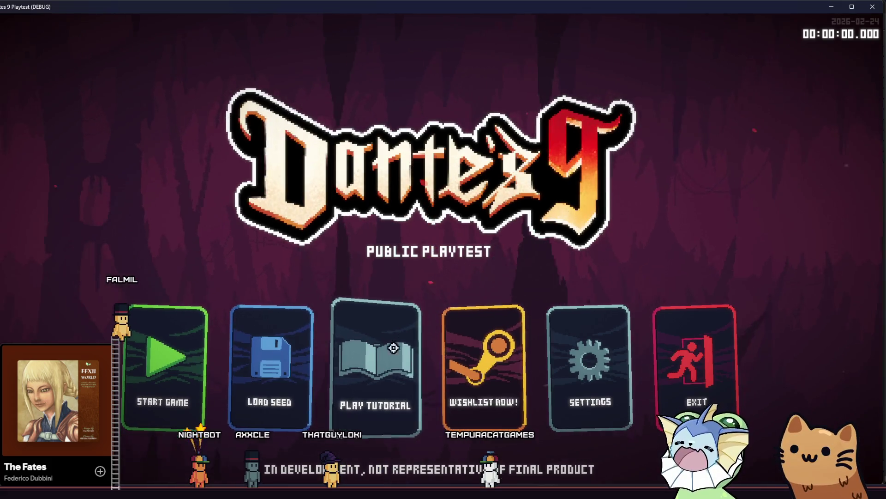
click(156, 368)
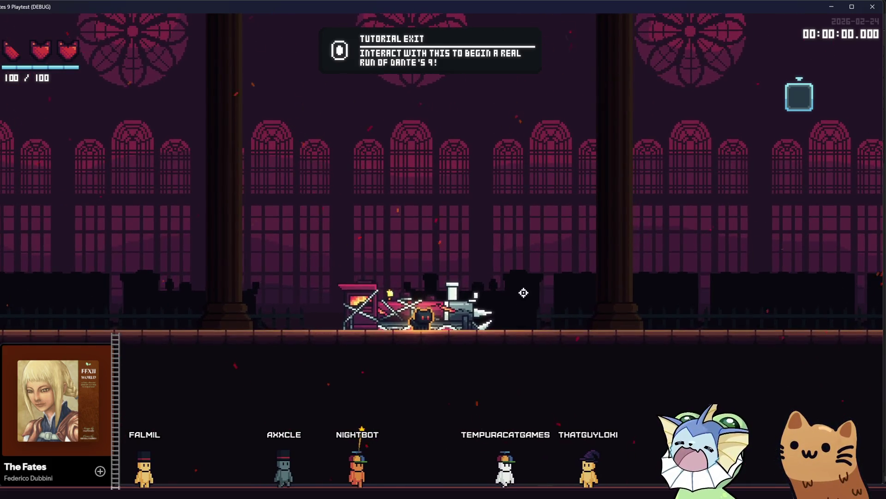
key(d)
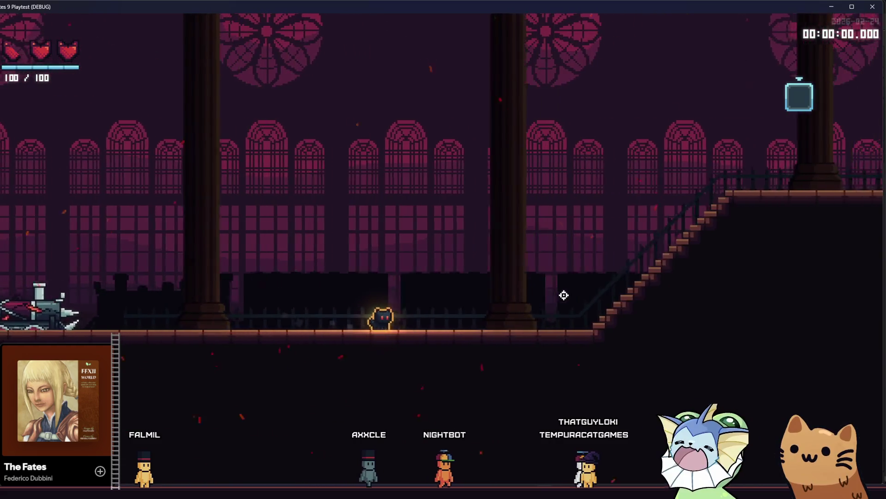
key(d)
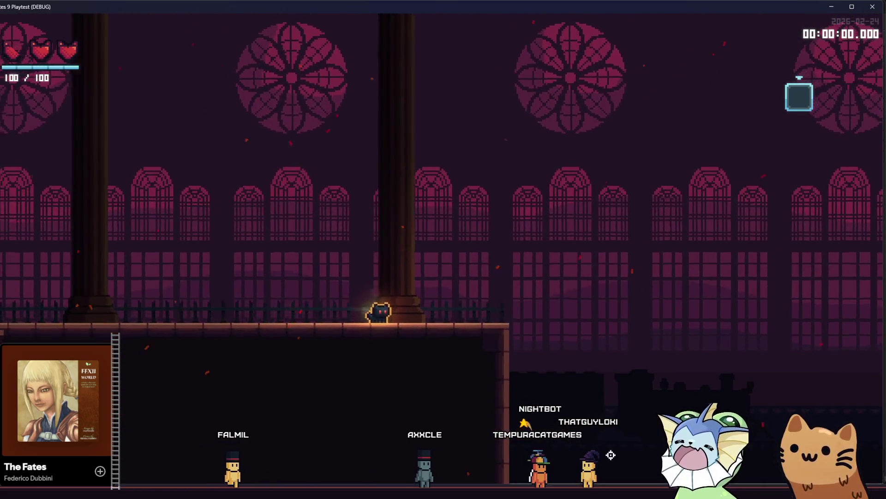
key(d)
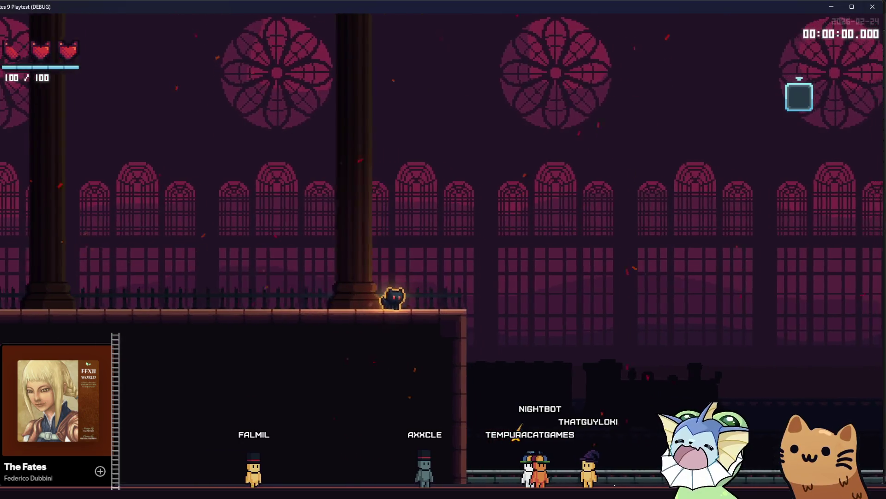
Walk the cat back left past the trains and up the left staircase, then quit the playtest.
key(a)
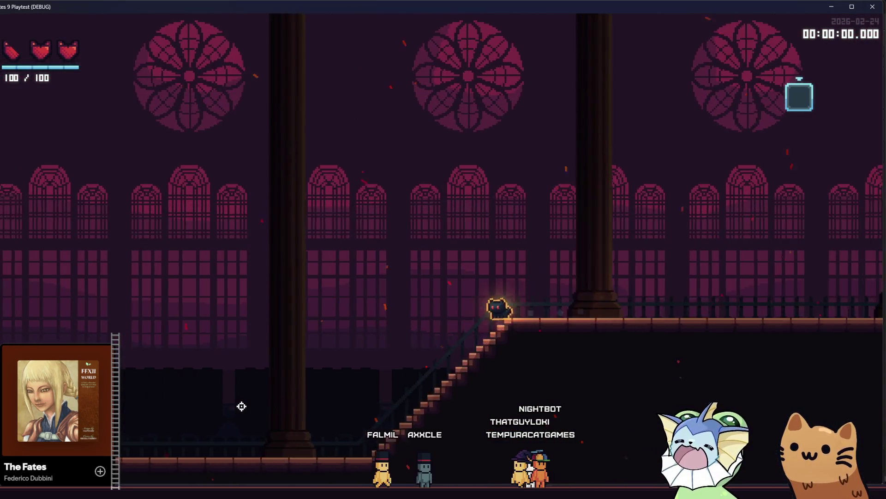
key(a)
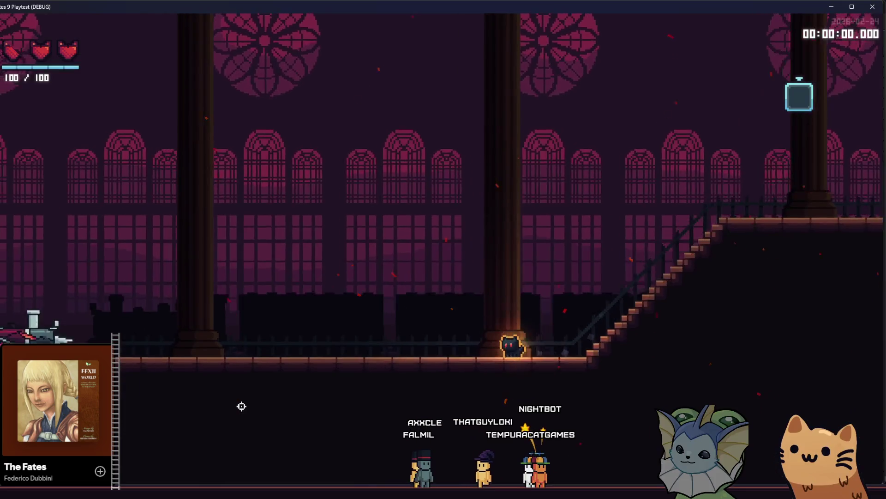
key(a)
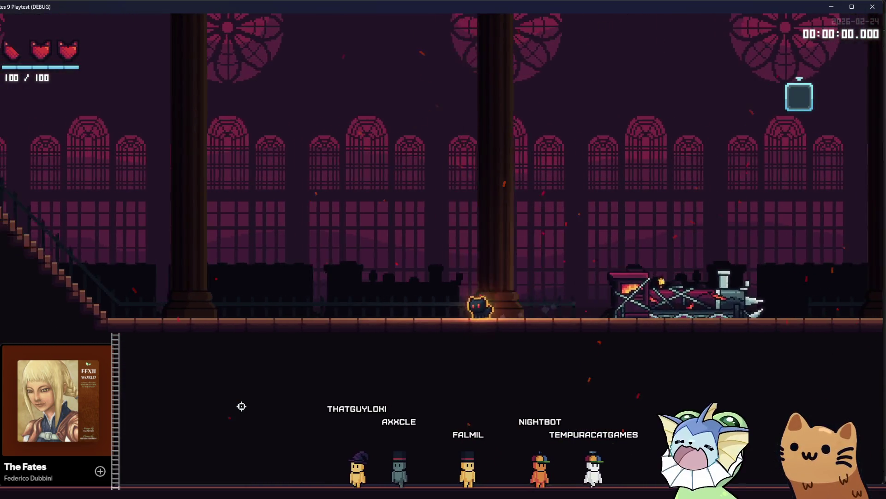
key(a)
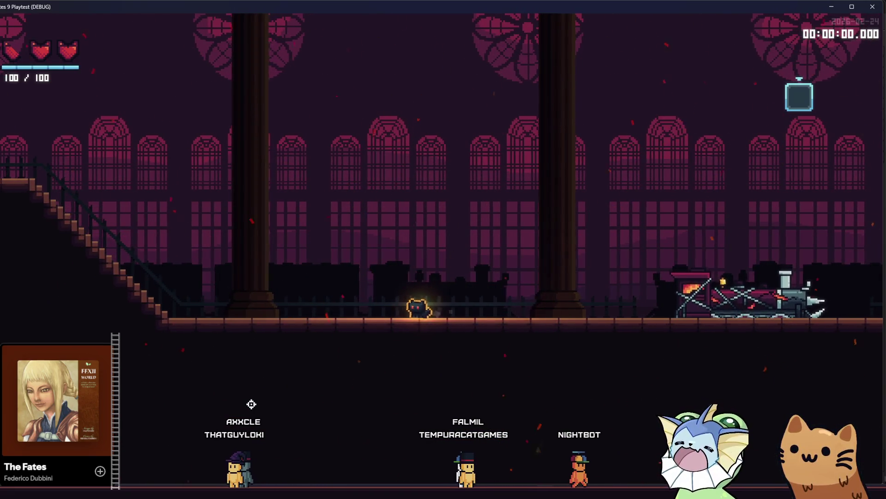
key(a)
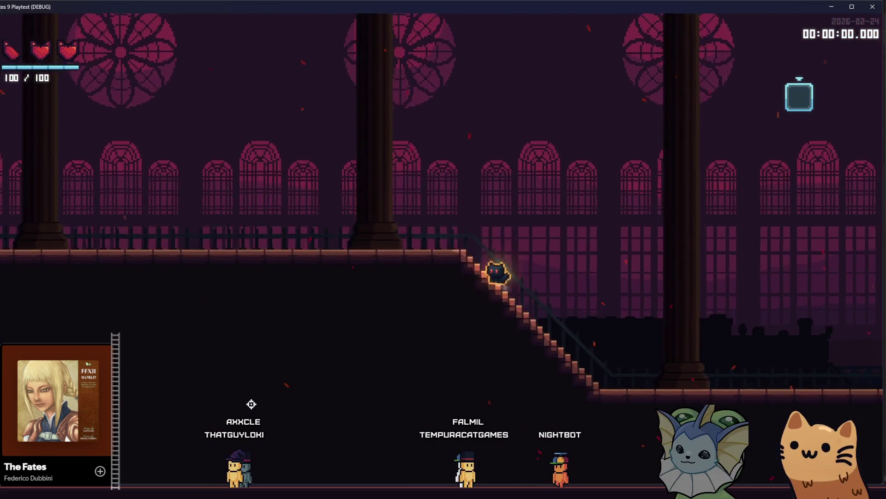
key(a)
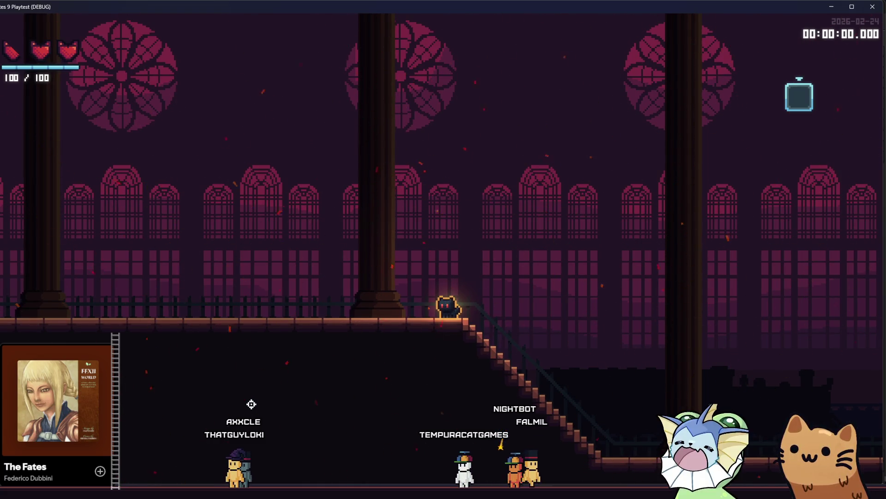
key(d)
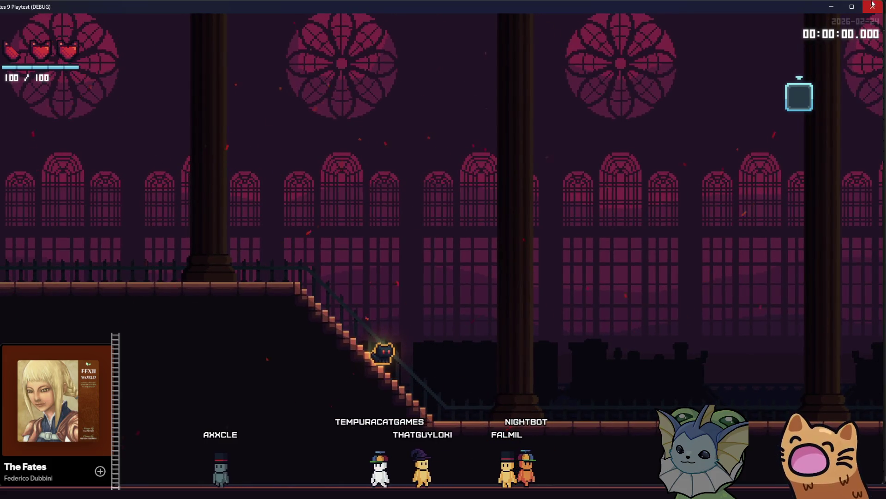
key(F8)
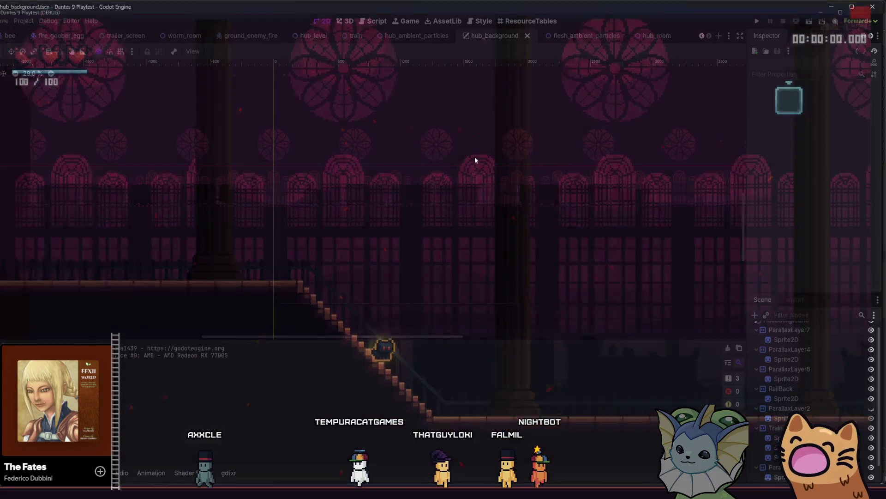
Inspect the left train sprite's offset and flip settings, then save hub_background.
scroll(259, 177, up, 2)
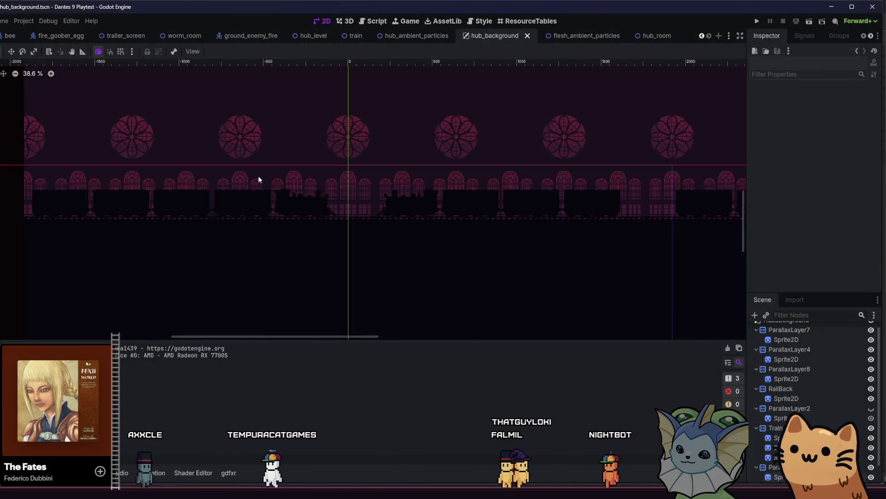
drag(428, 258, 466, 248)
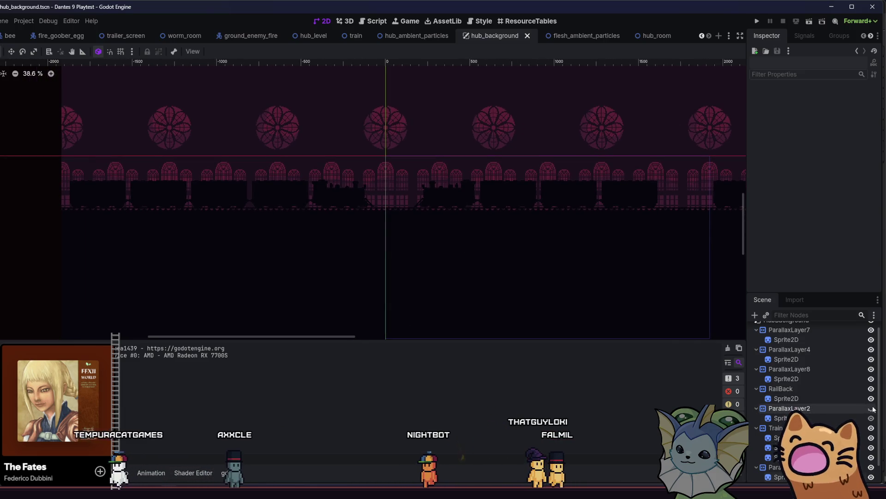
click(414, 180)
click(90, 184)
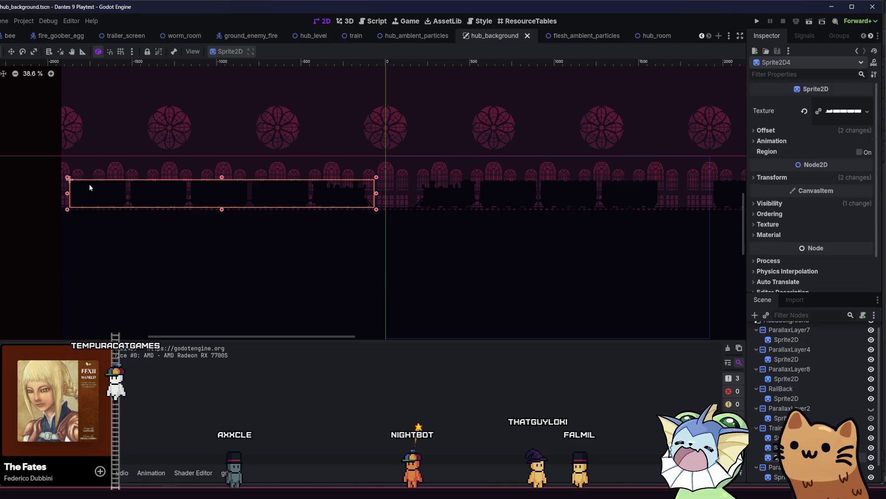
click(794, 133)
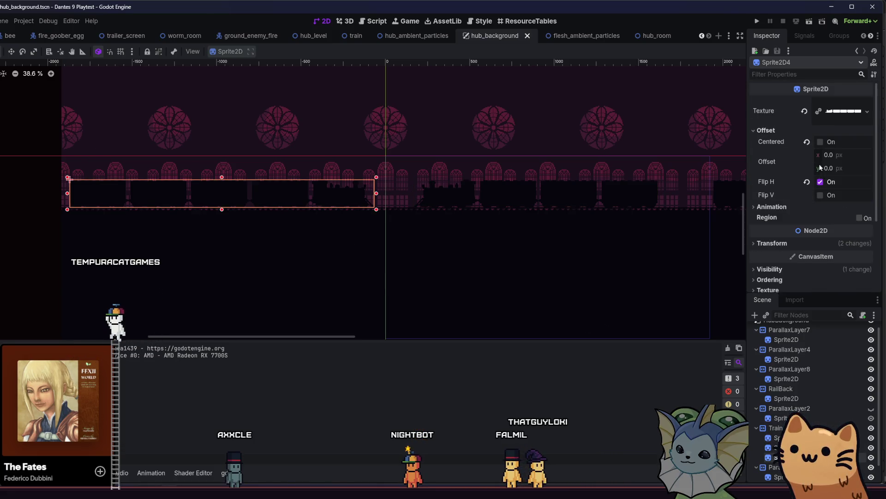
click(58, 234)
scroll(182, 234, down, 2)
key(ctrl+s)
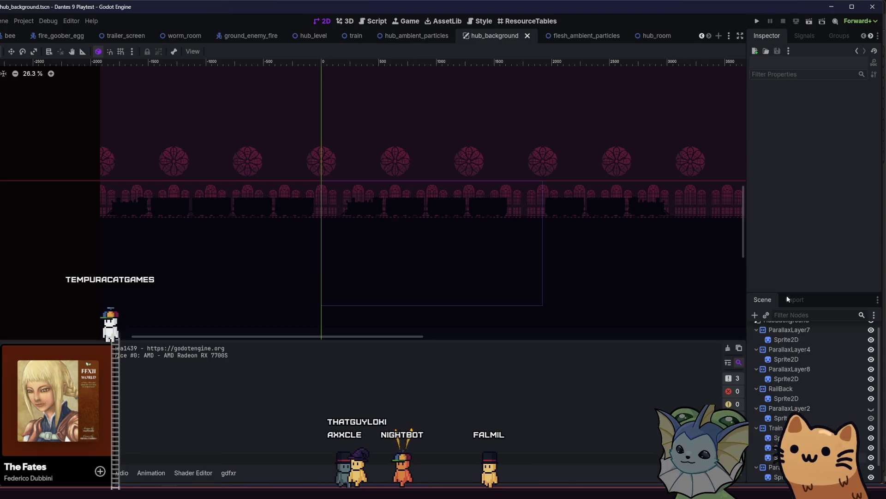
Turn ParallaxLayer2's visibility back on and save the scene.
scroll(872, 467, down, 1)
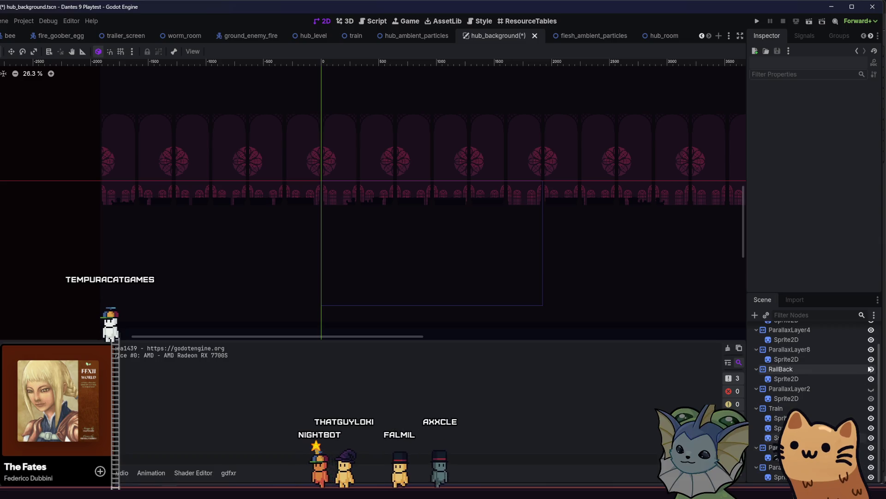
click(871, 388)
key(ctrl+s)
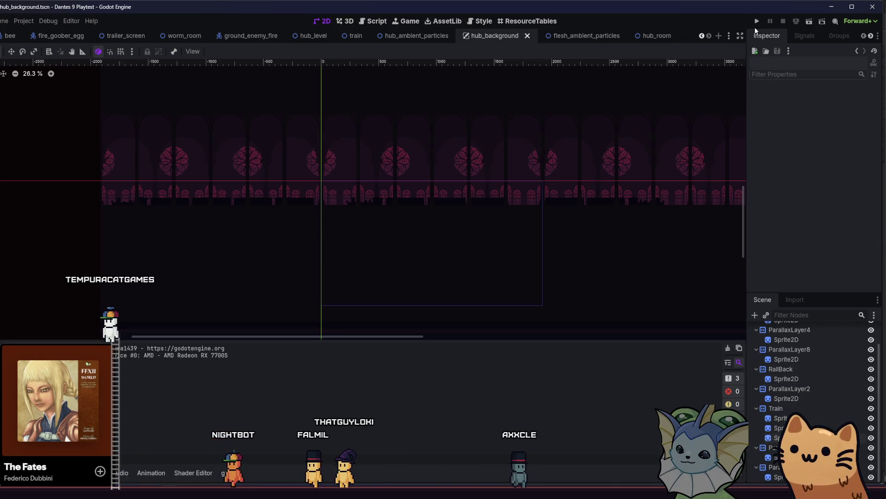
Run the project, maximize the game window, and start a new game.
click(757, 21)
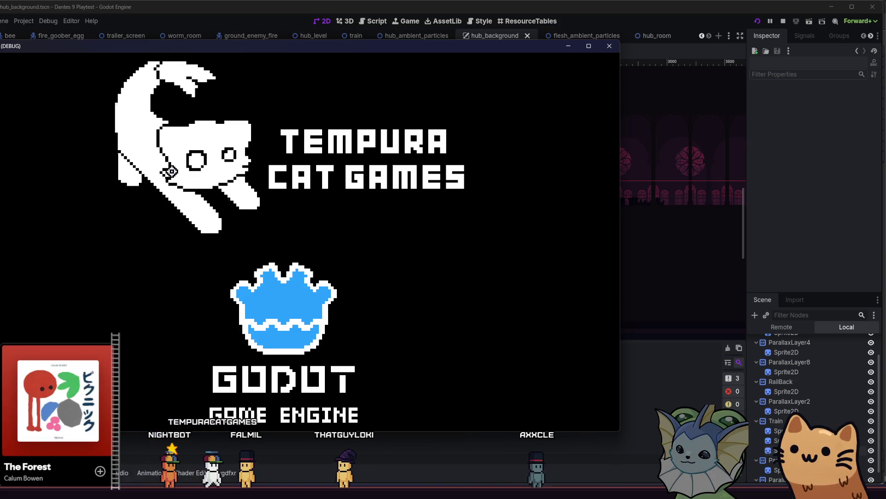
key(super+Up)
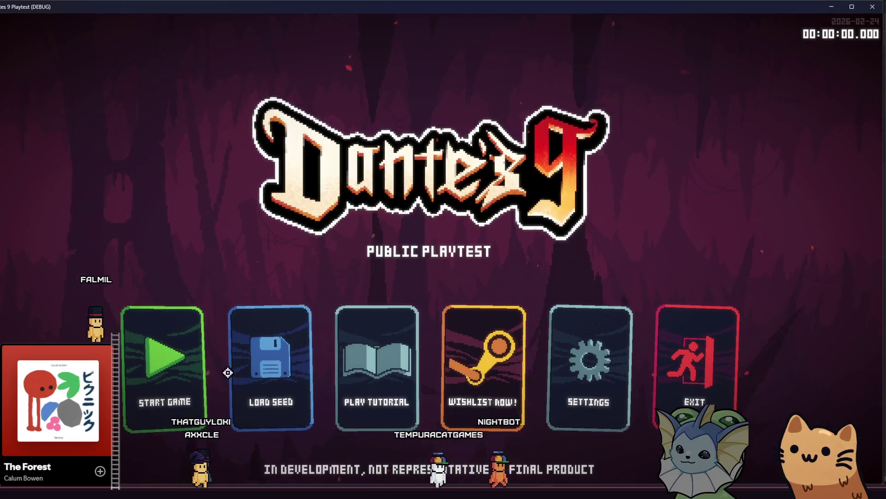
click(204, 367)
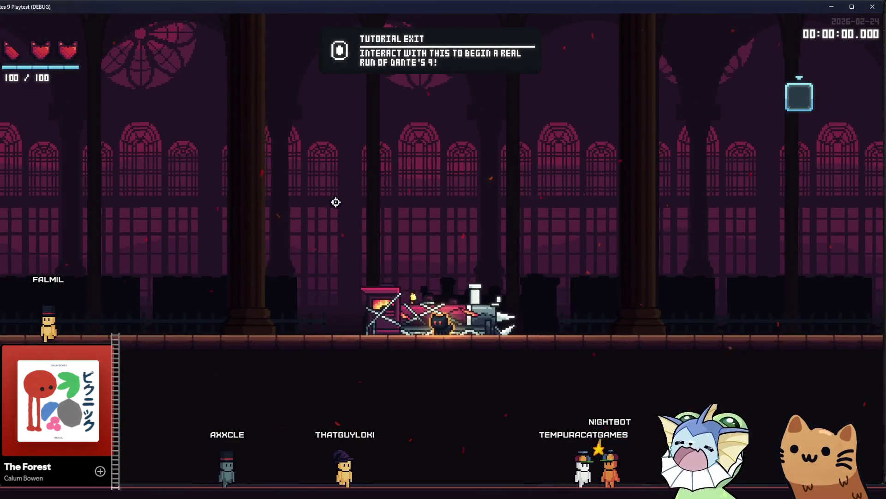
Walk the cat across the hub's lower and upper floors using both staircases.
key(d)
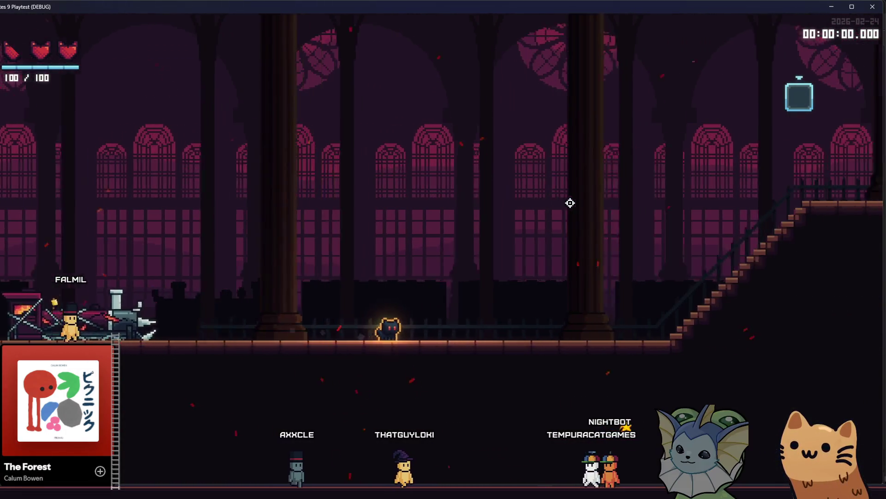
key(a)
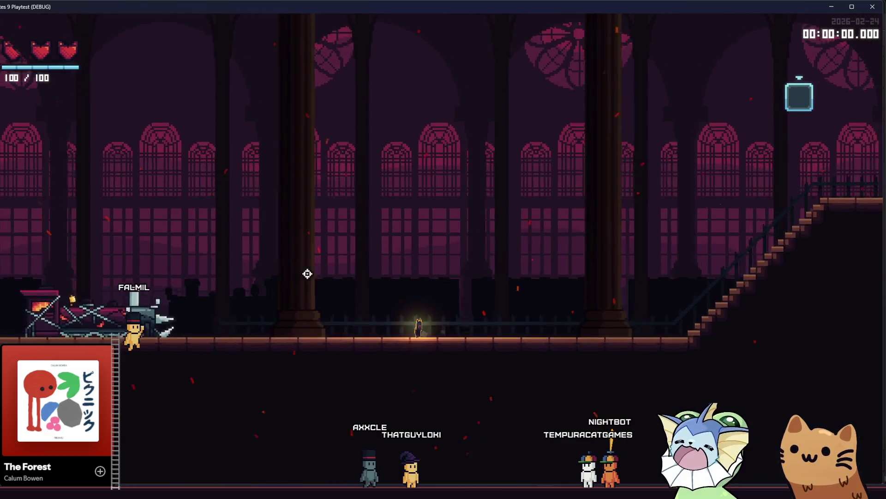
key(d)
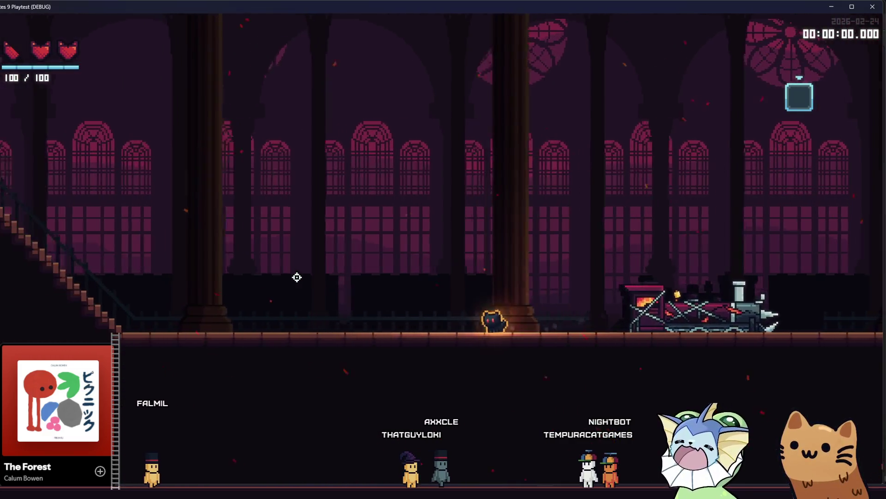
key(a)
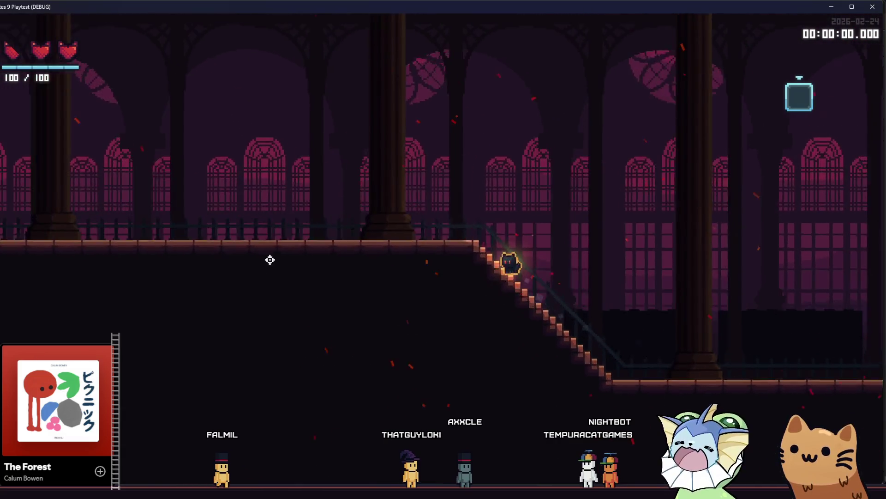
key(a)
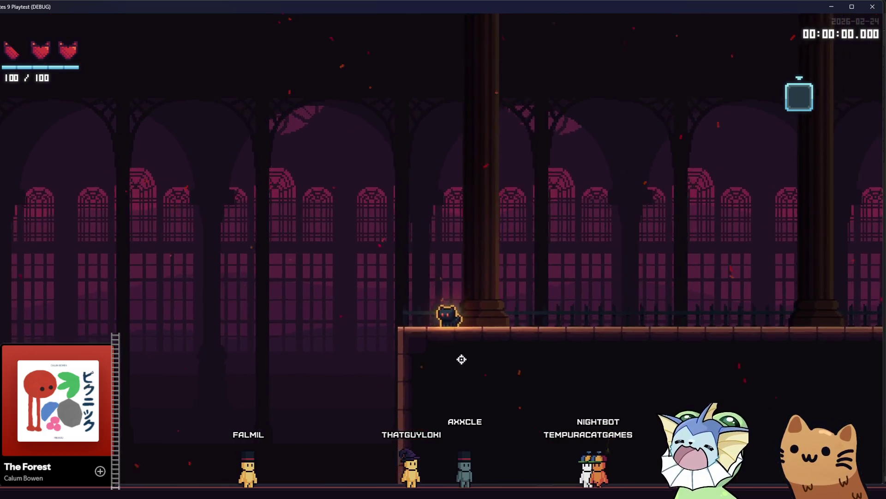
key(d)
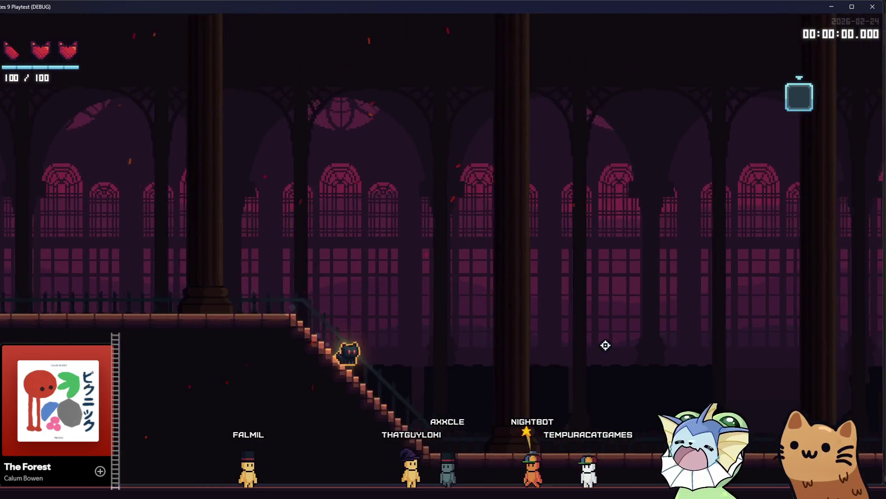
key(d)
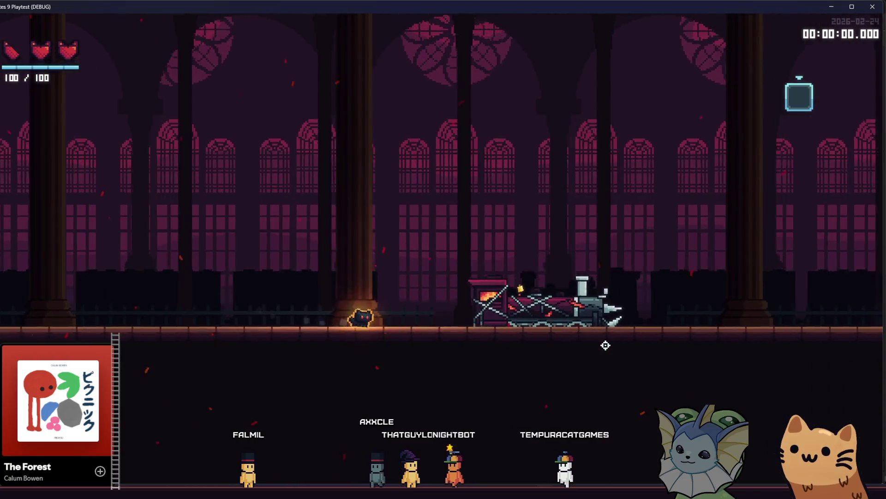
key(d)
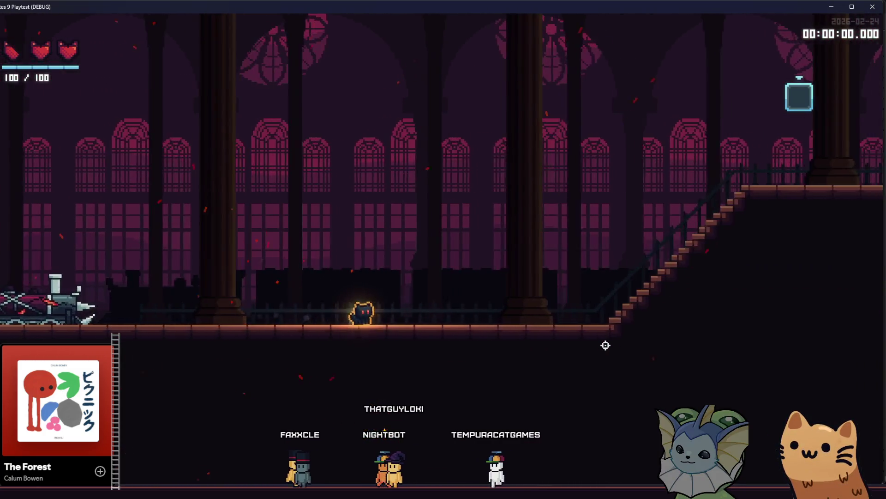
key(d)
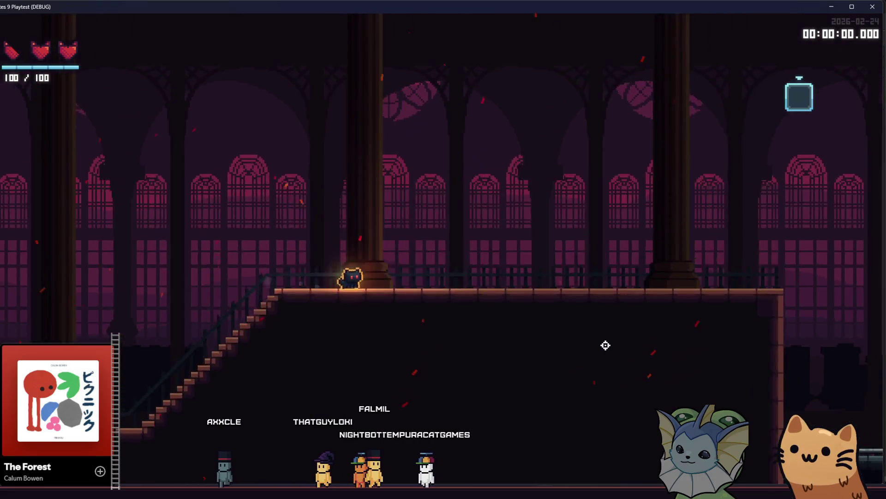
key(d)
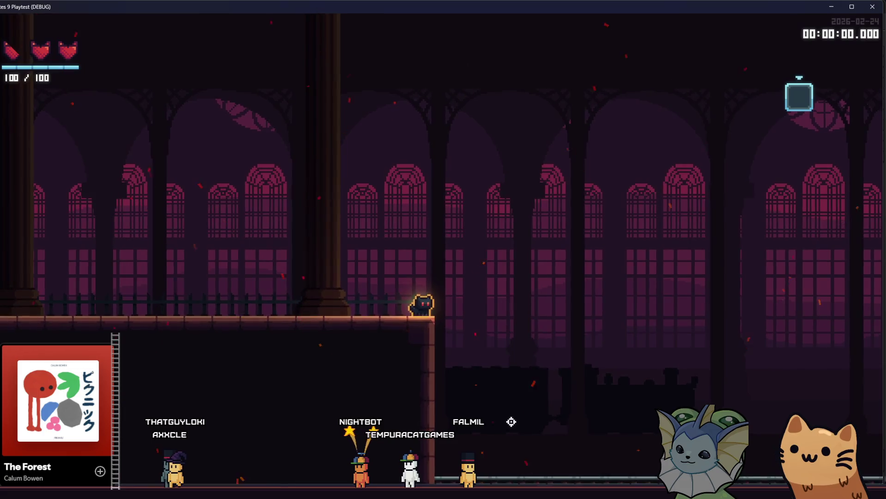
key(a)
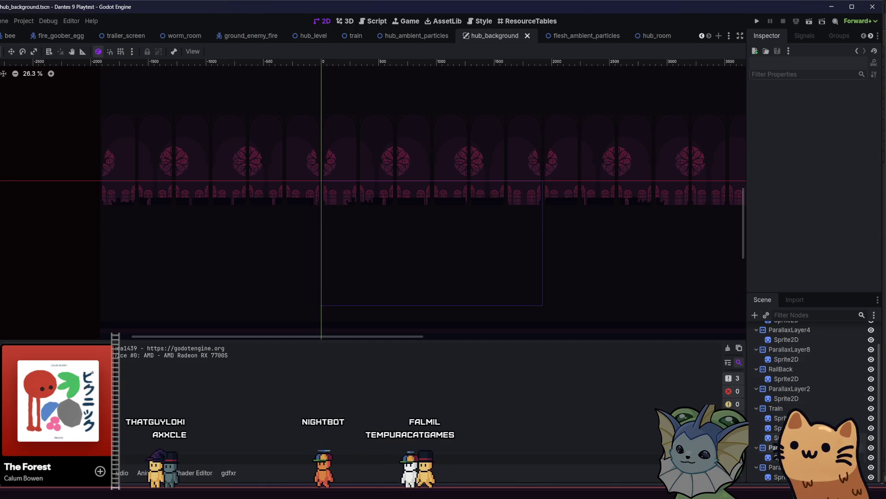
Move the left train car sprite further left and enable Flip H on it.
click(871, 467)
click(871, 448)
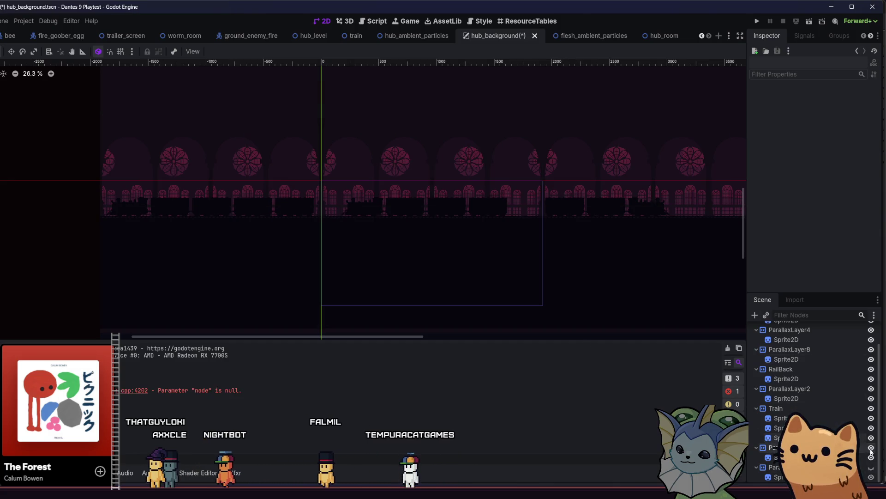
click(105, 197)
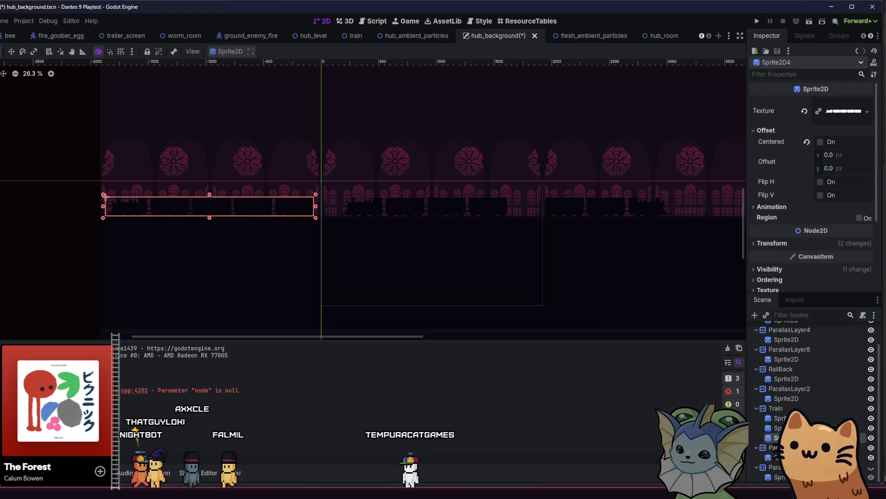
scroll(341, 210, left, 5)
mouse_move(392, 217)
mouse_down()
mouse_move(402, 217)
mouse_move(184, 219)
mouse_up()
click(765, 131)
click(820, 182)
Give the sprite the train_3_car.png texture, slide it right, save, and launch the game.
click(93, 472)
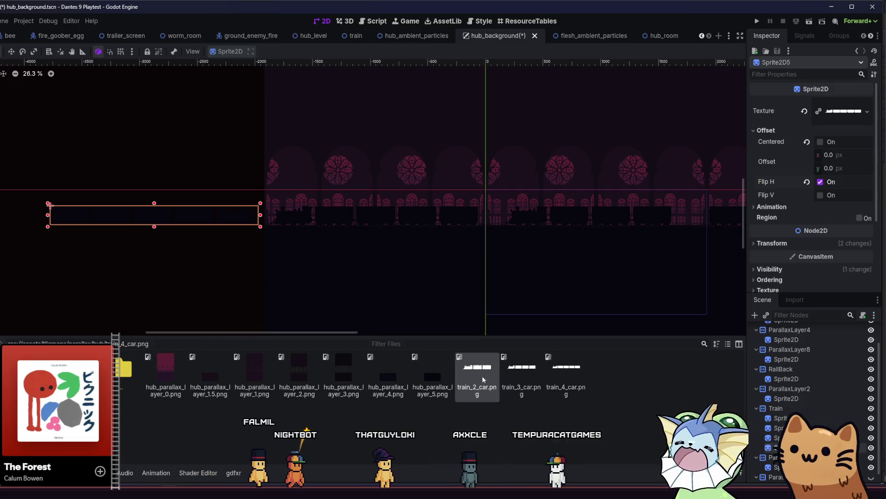
mouse_move(514, 385)
mouse_down()
mouse_move(670, 231)
mouse_move(826, 113)
mouse_up()
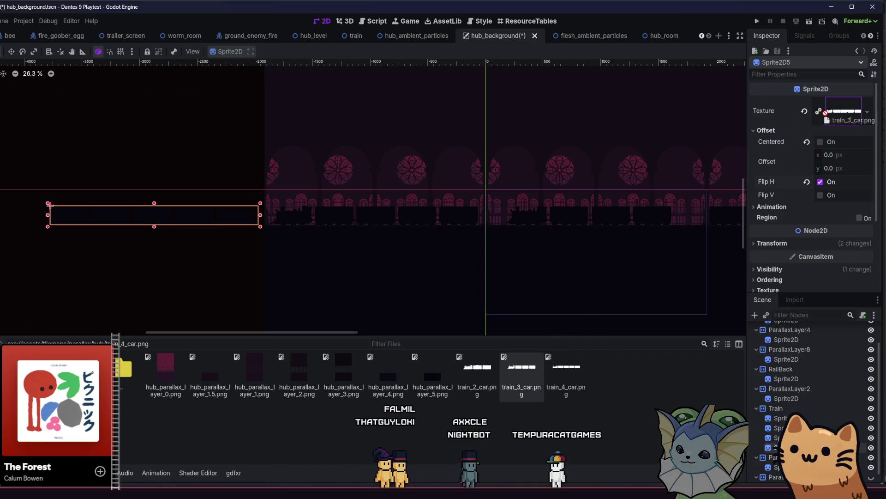
key(ctrl+s)
drag(148, 220, 191, 221)
key(ctrl+s)
click(179, 274)
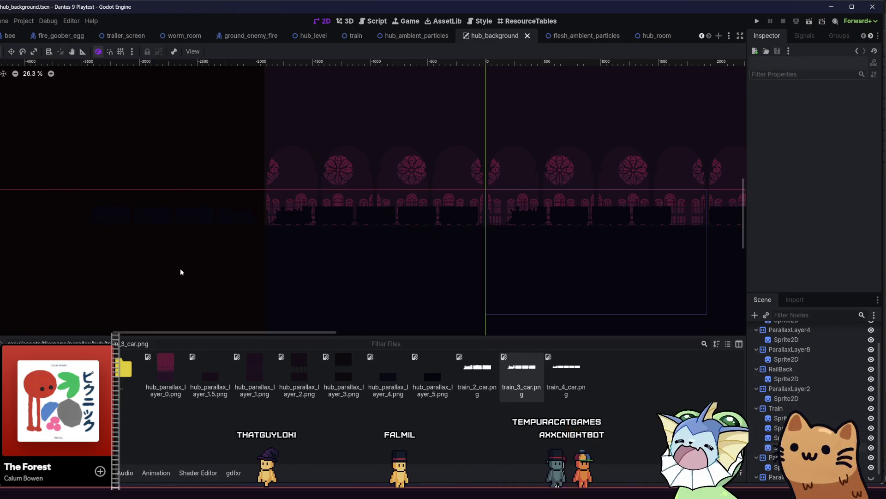
click(756, 22)
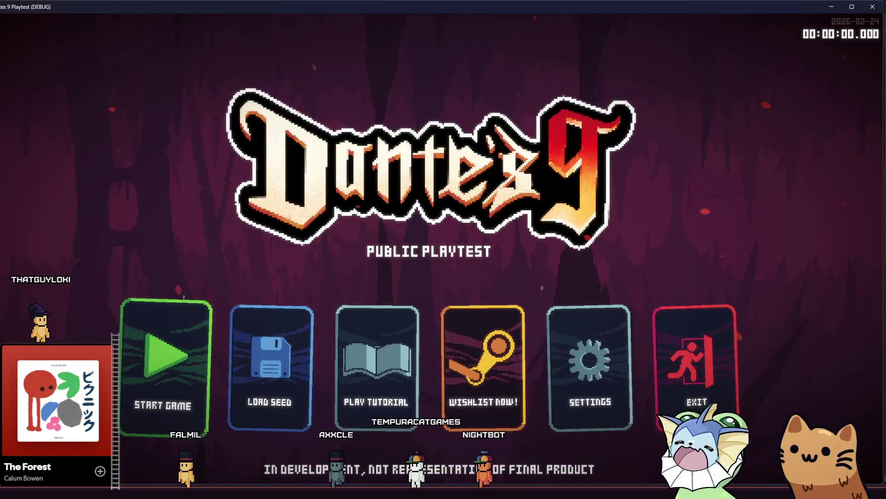
click(176, 314)
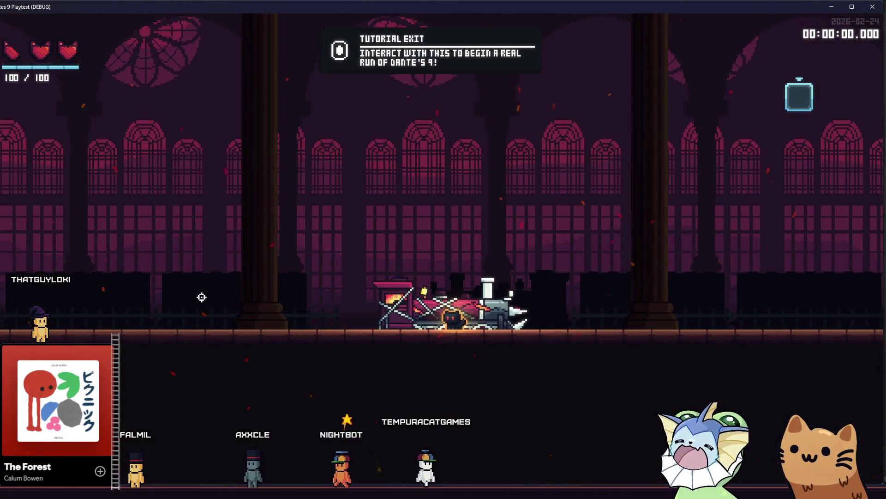
key(a)
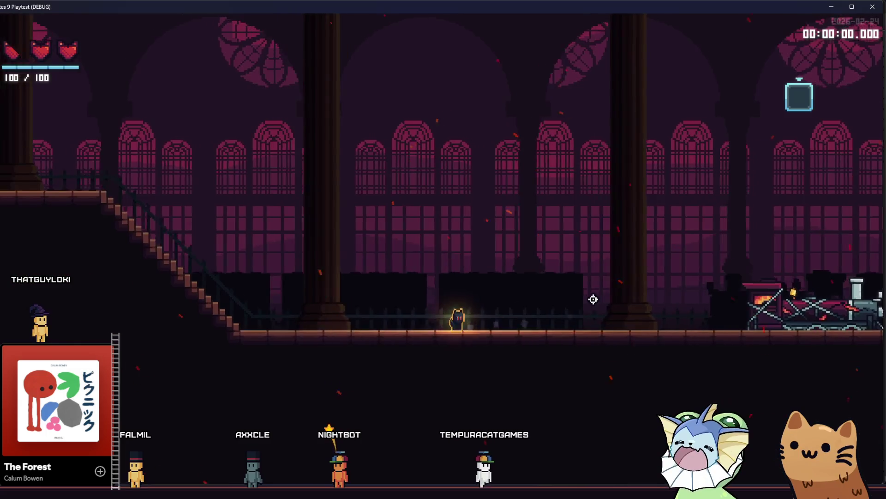
key(a)
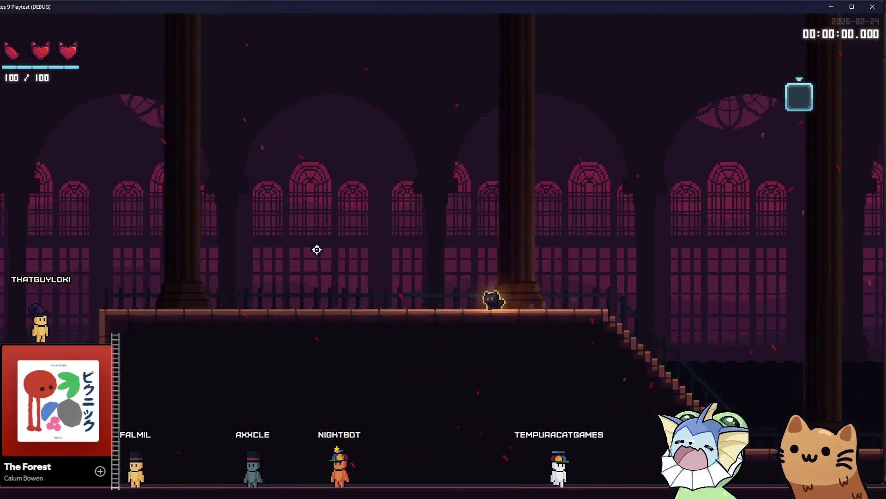
key(a)
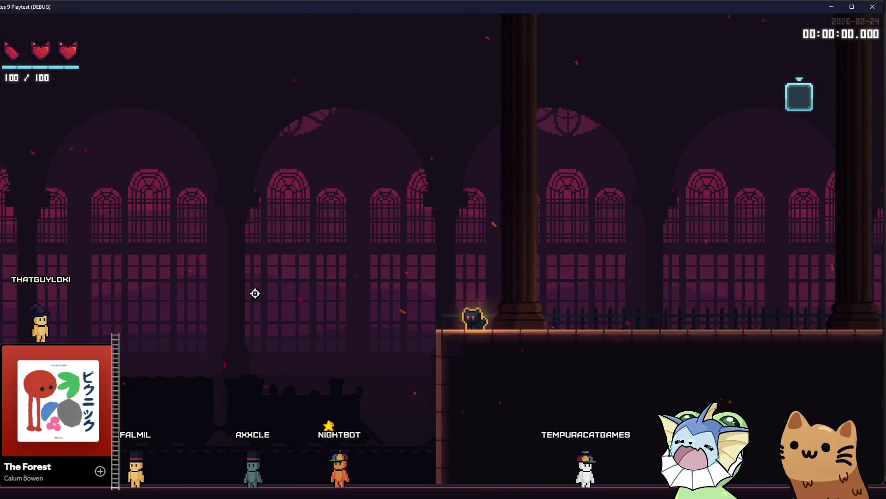
key(a)
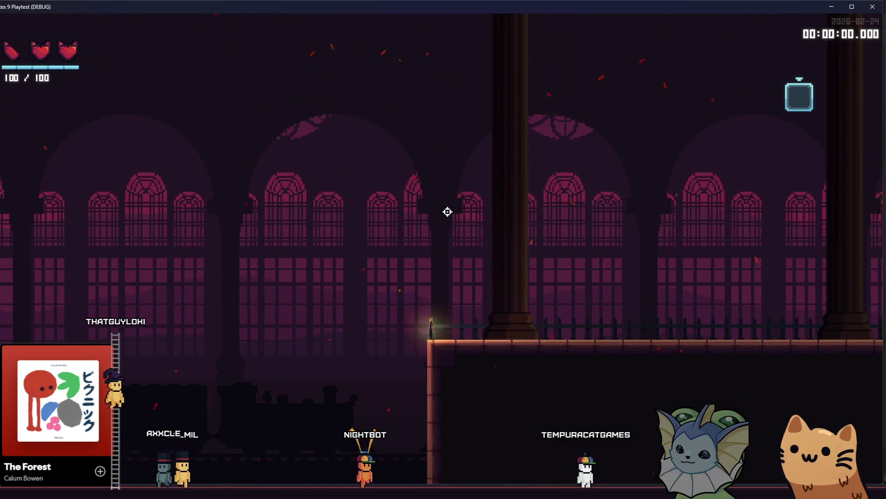
key(d)
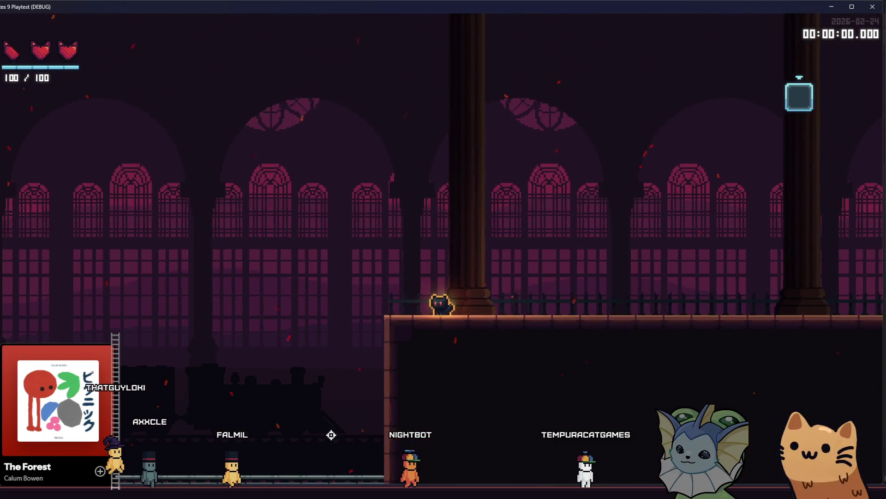
key(d)
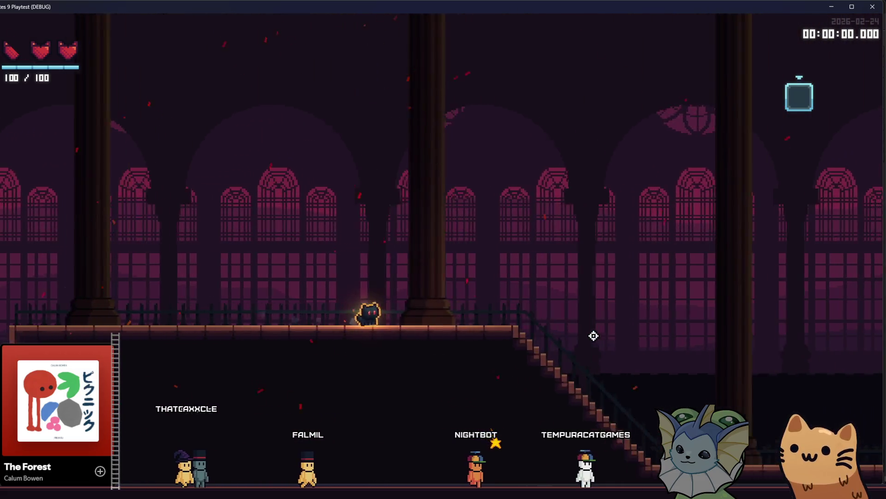
key(d)
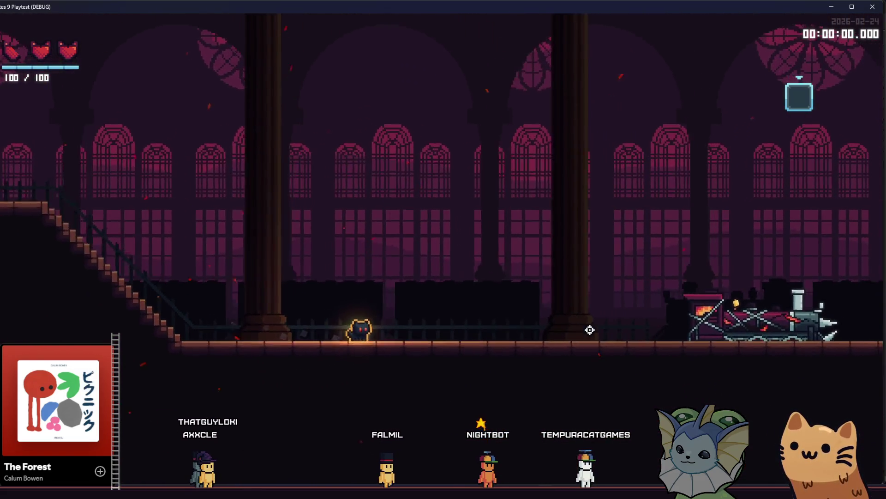
key(d)
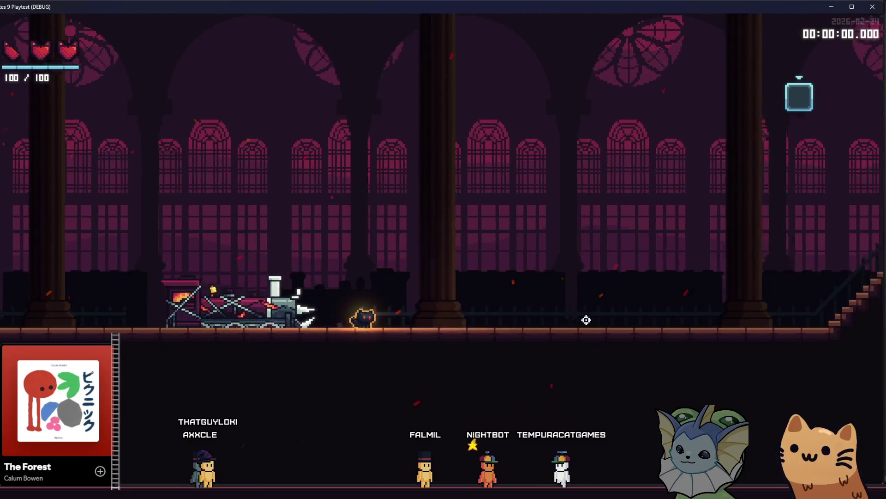
key(d)
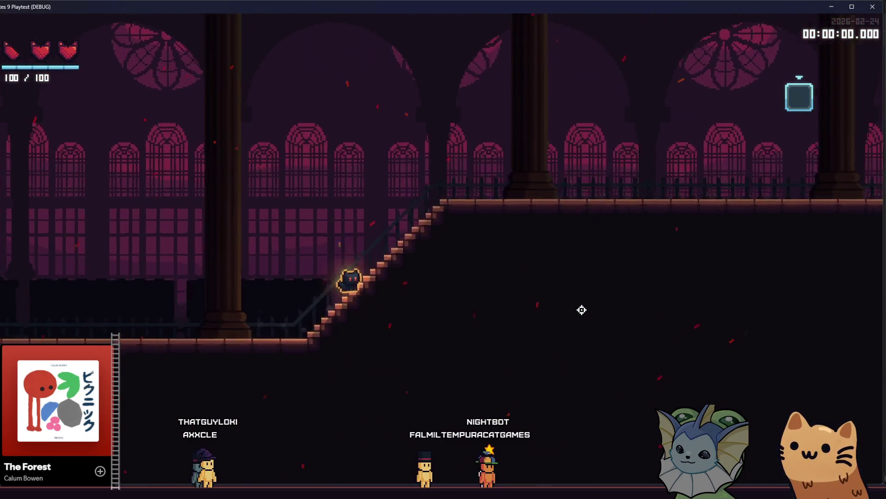
key(d)
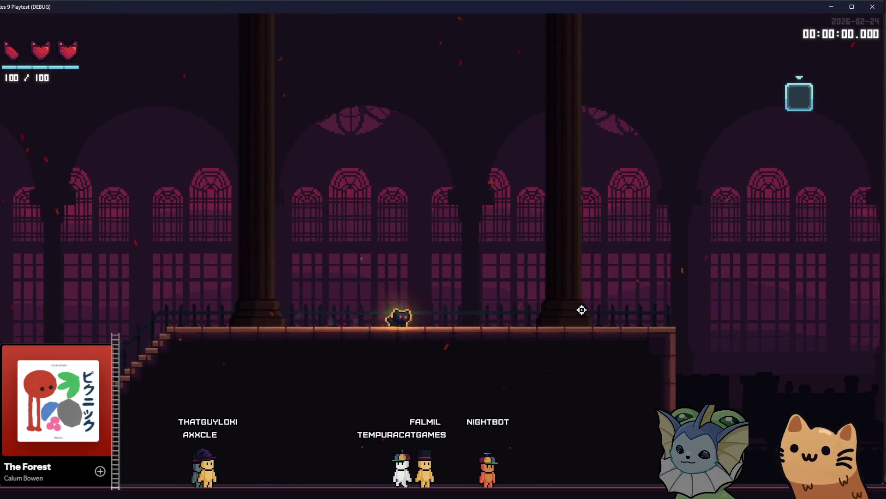
key(d)
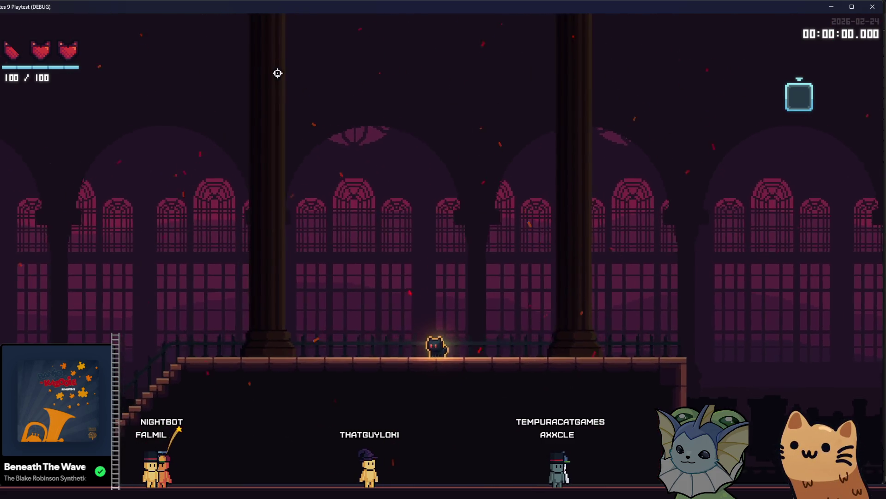
key(a)
key(space)
key(space)
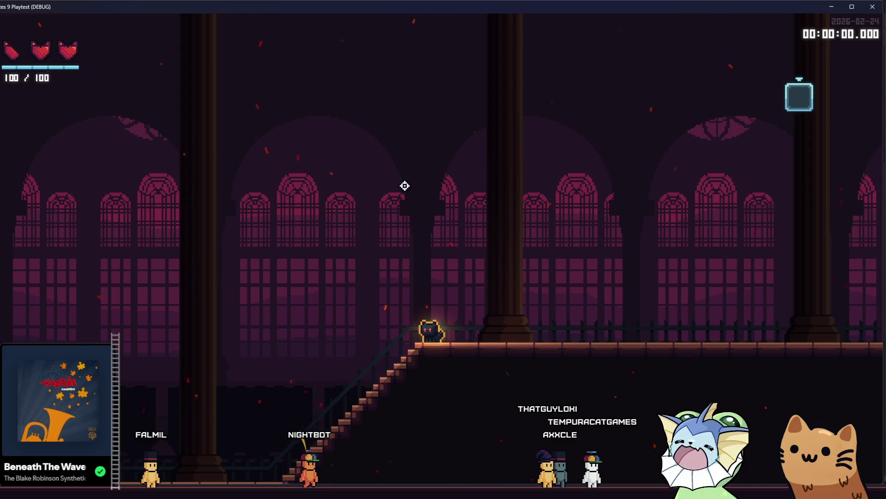
key(d)
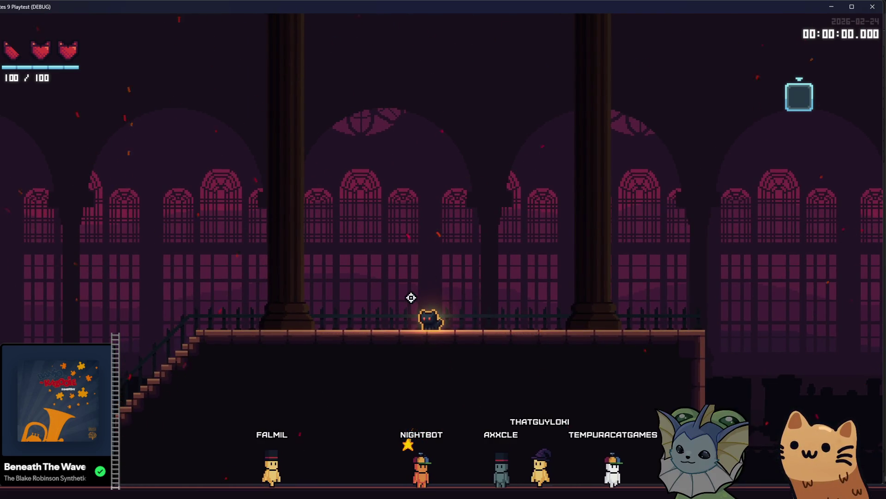
key(d)
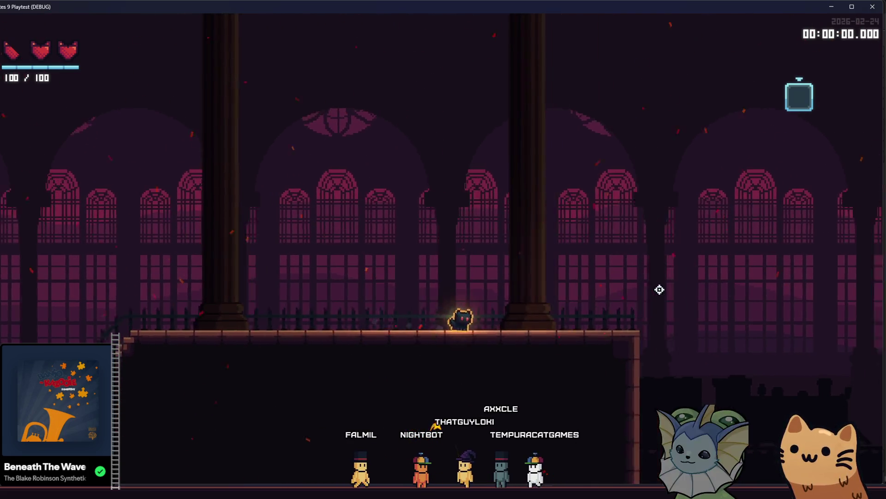
key(d)
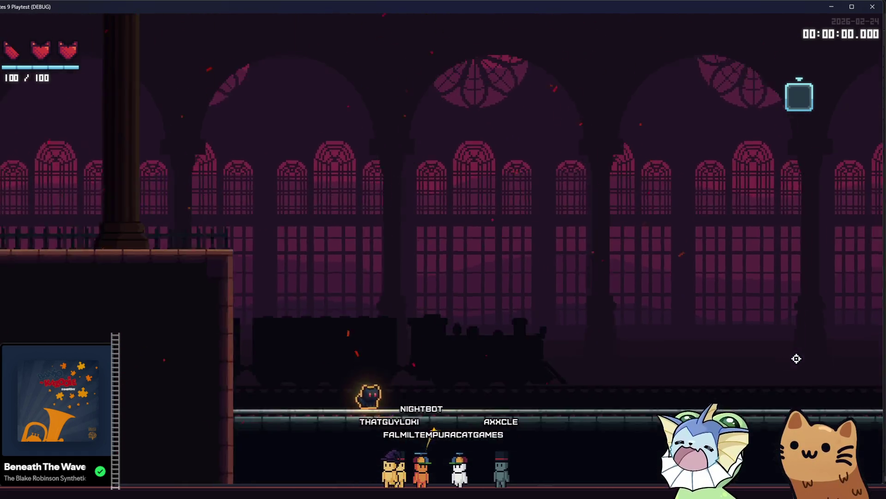
key(d)
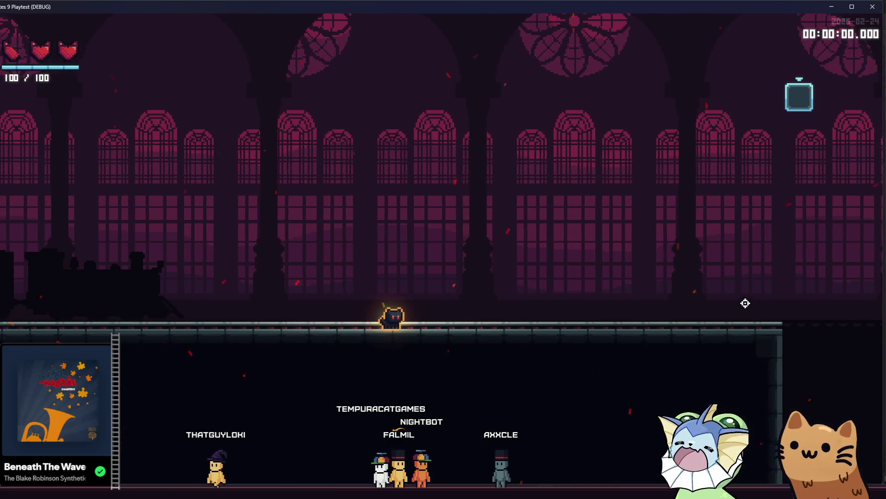
click(872, 6)
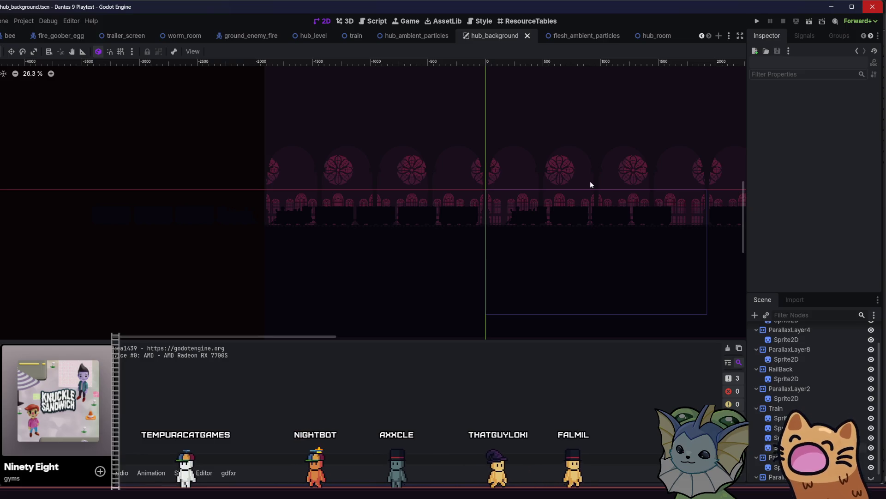
Give the right train sprite the train_2_car.png texture and save the hub background.
scroll(503, 189, up, 3)
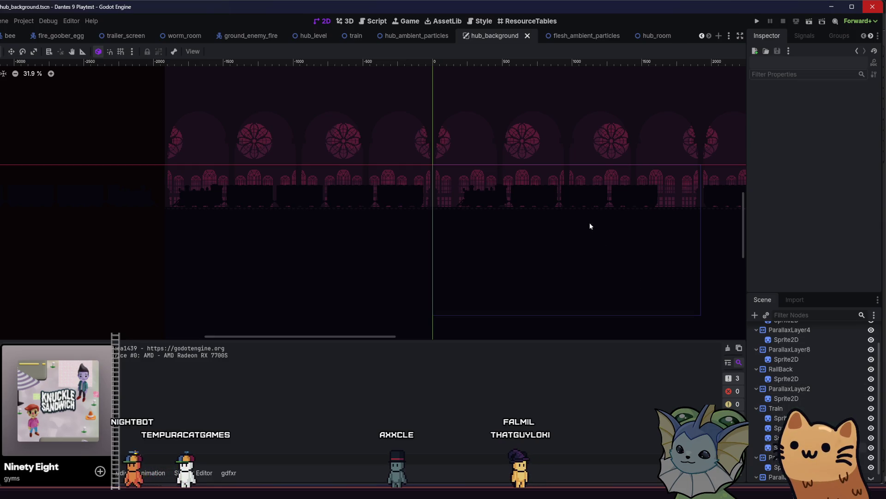
click(560, 203)
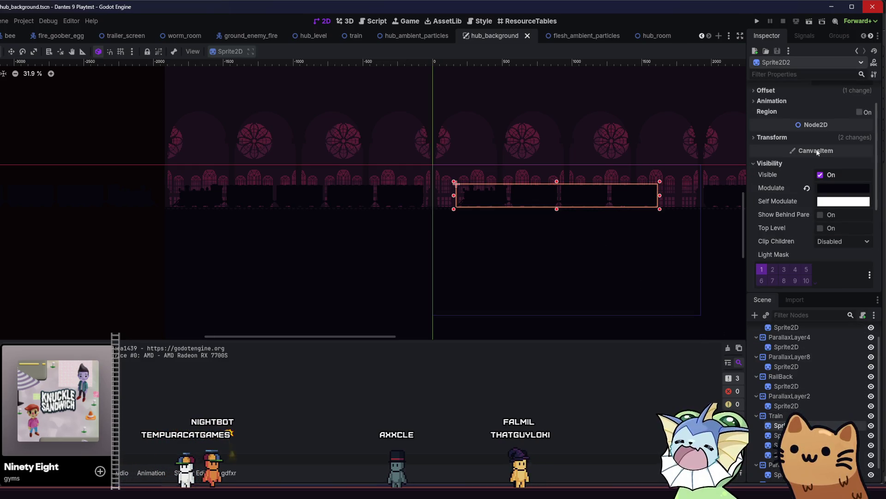
scroll(788, 143, up, 2)
key(alt+f)
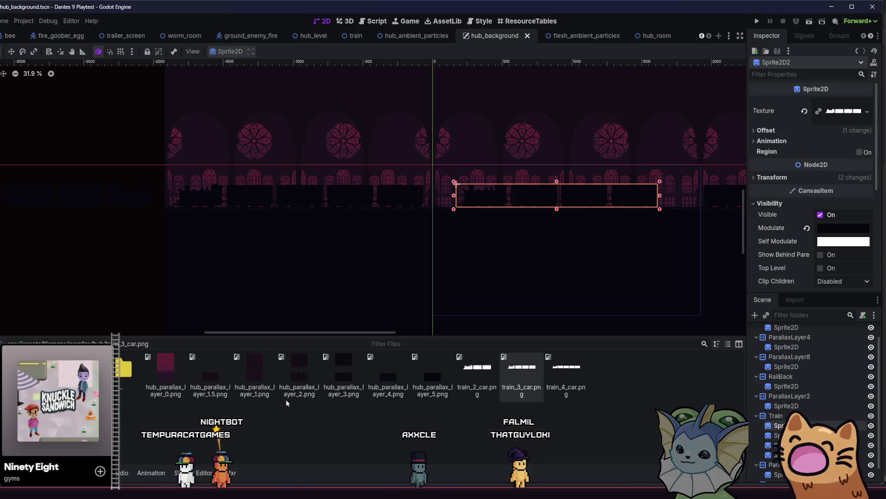
mouse_move(477, 369)
mouse_down()
mouse_move(802, 130)
mouse_move(843, 111)
mouse_up()
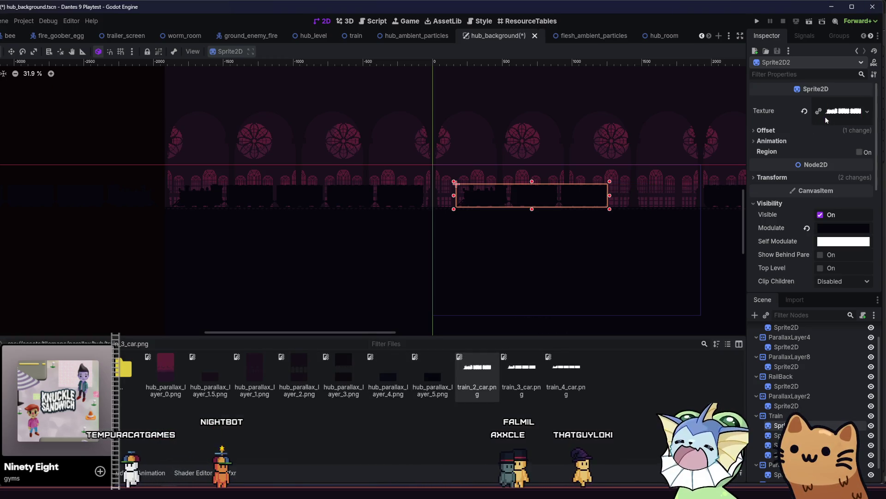
drag(529, 203, 588, 201)
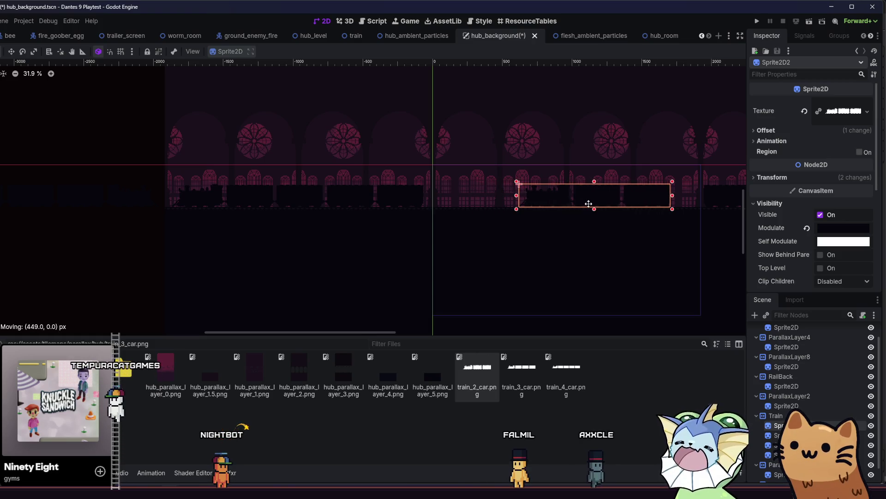
key(Escape)
drag(206, 189, 91, 200)
key(ctrl+s)
Give another train sprite train_3_car.png, move it right, and run the game with F5.
scroll(336, 192, down, 2)
mouse_move(337, 192)
mouse_down()
mouse_move(199, 218)
mouse_move(244, 214)
mouse_up()
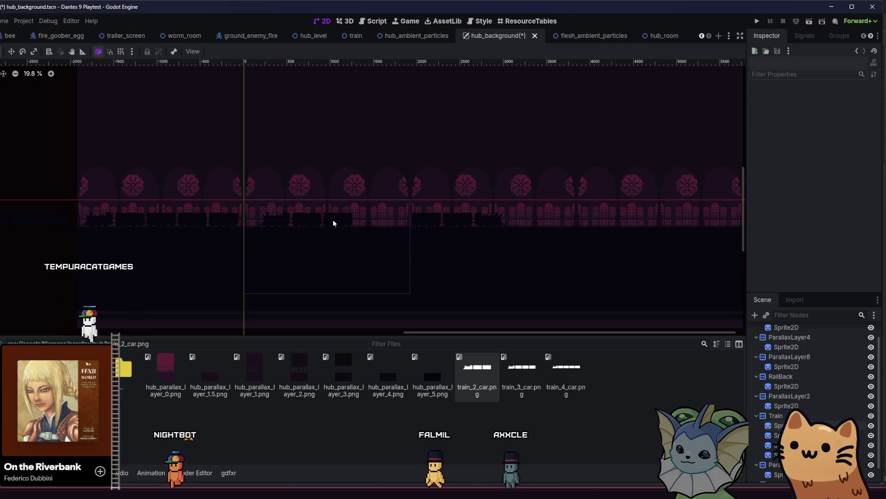
drag(332, 228, 409, 237)
scroll(257, 236, up, 3)
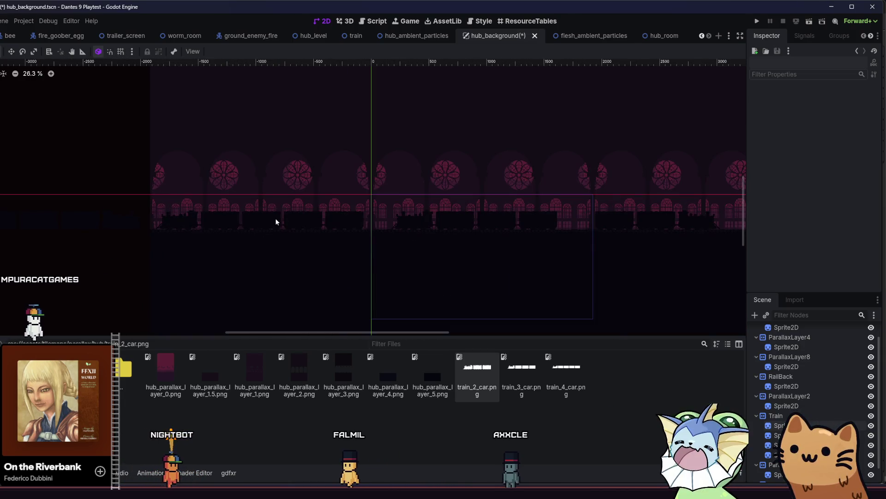
click(277, 220)
mouse_move(534, 383)
mouse_down()
mouse_move(462, 115)
mouse_move(835, 112)
mouse_up()
scroll(283, 214, up, 3)
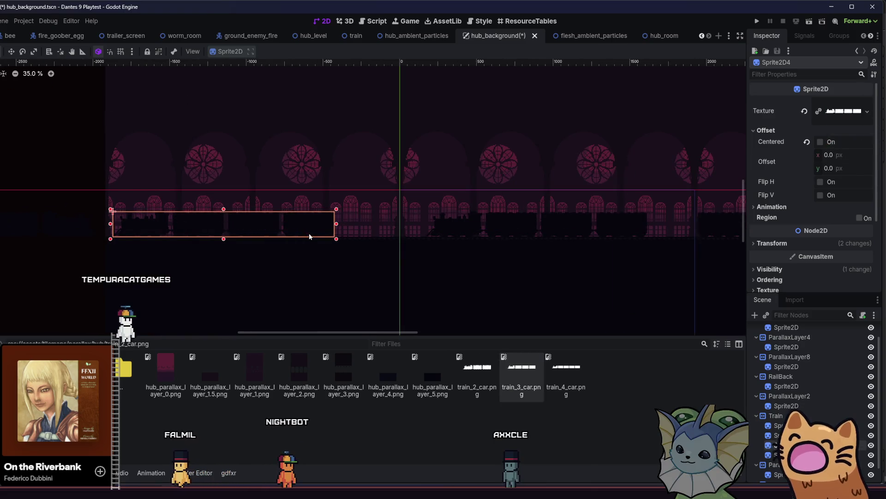
mouse_move(252, 232)
mouse_down()
mouse_move(333, 233)
mouse_move(325, 235)
mouse_up()
key(F5)
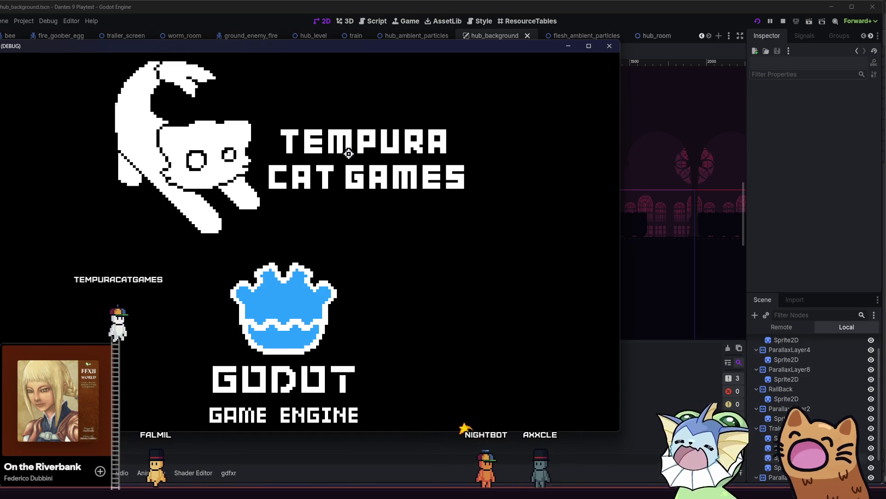
Maximize the game window, start a new game, walk right to view the trains, then close it.
key(super+Up)
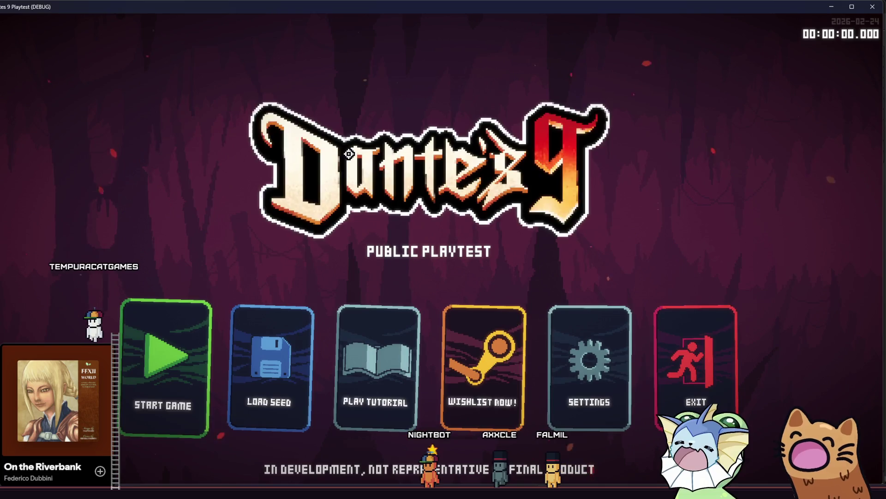
click(197, 336)
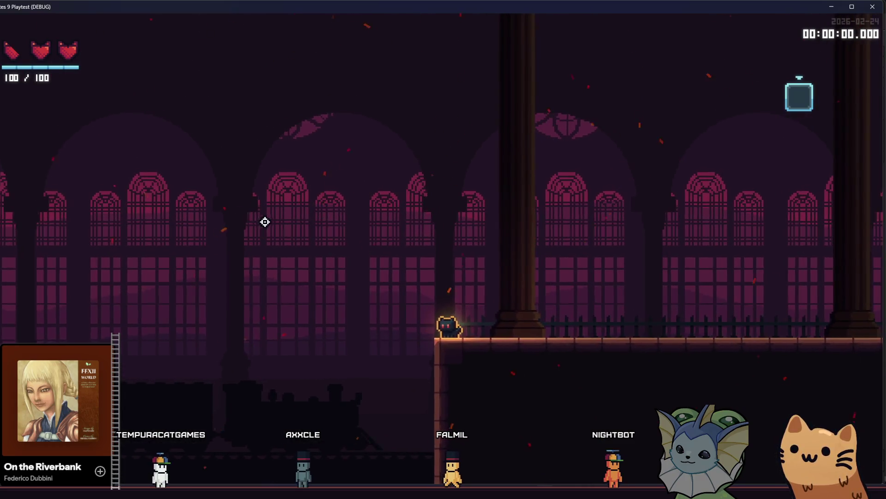
key(d)
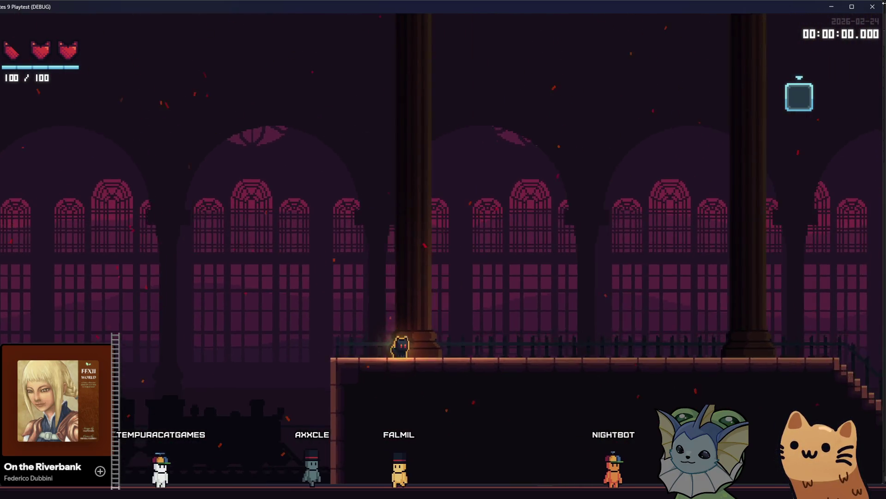
key(F8)
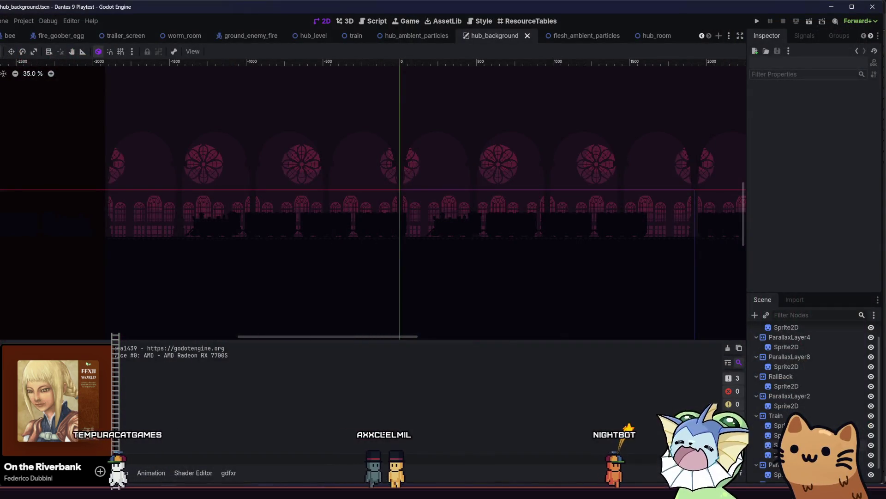
Switch to parallax.aseprite in Aseprite, browse the export and recent-file menus, then show Home.
key(alt+Tab)
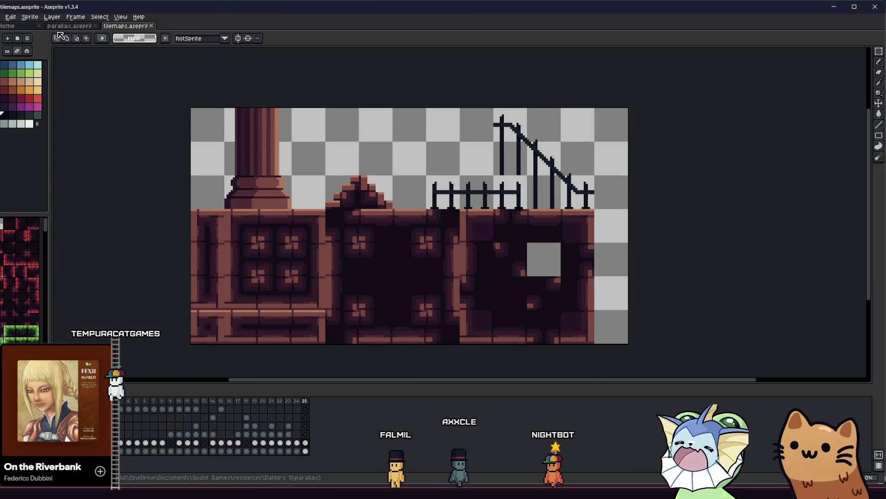
click(69, 26)
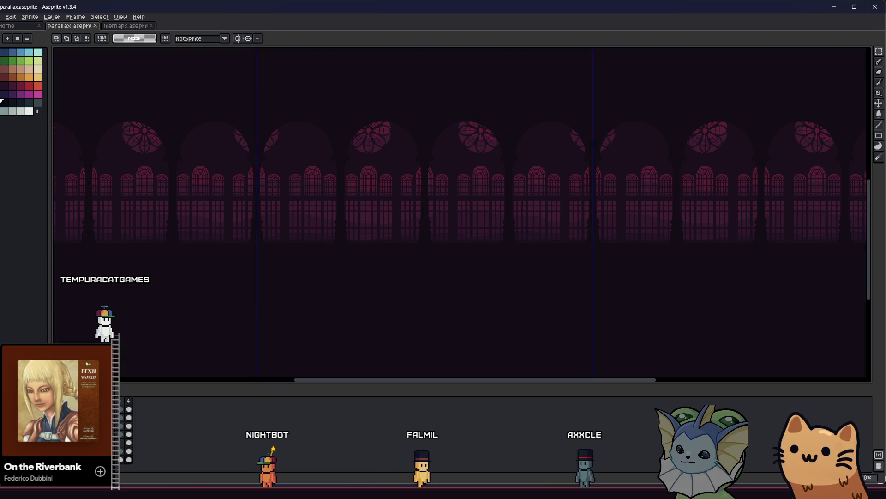
scroll(286, 291, up, 2)
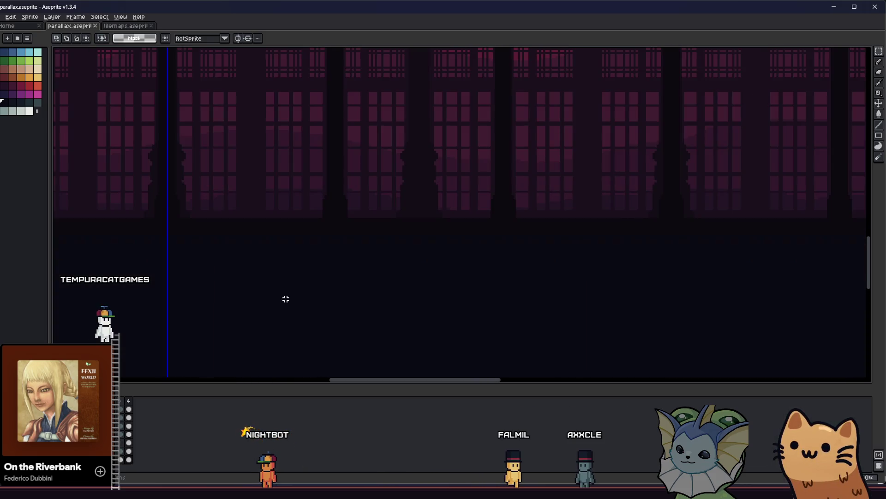
click(2, 18)
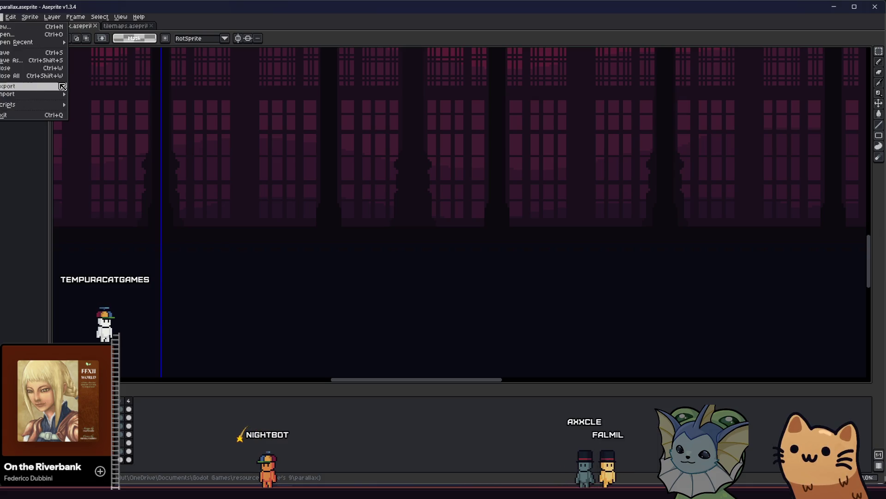
mouse_move(27, 86)
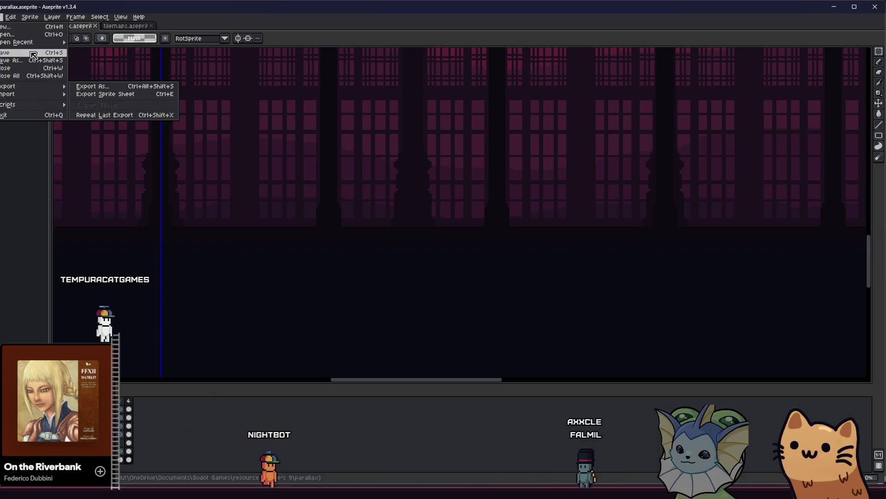
mouse_move(37, 42)
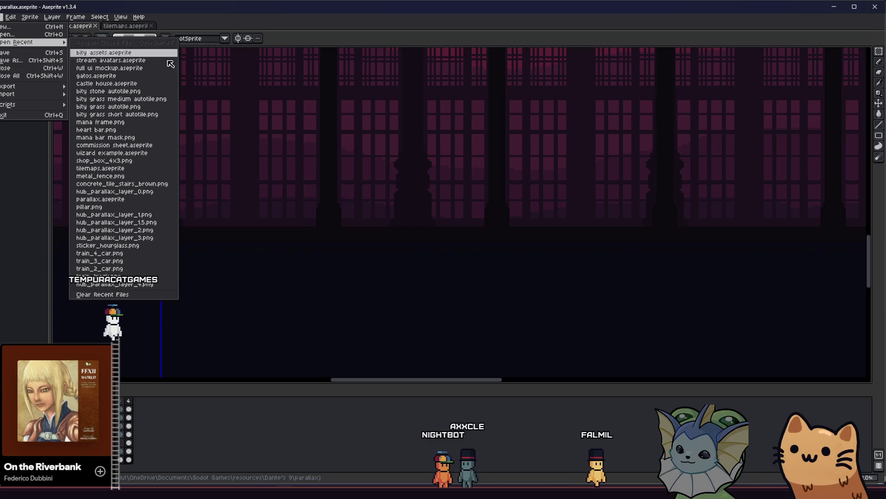
mouse_move(119, 19)
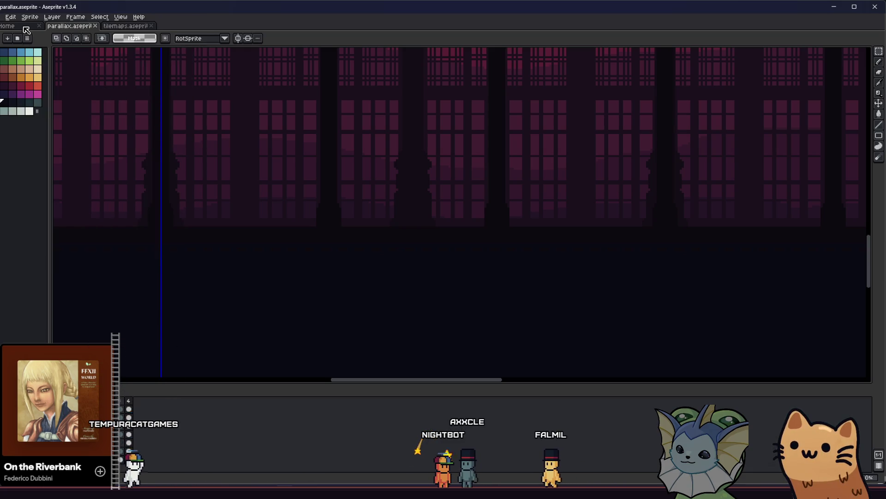
click(18, 25)
Open gatos.aseprite, select the three train rows, and drag a copy to the left.
click(18, 115)
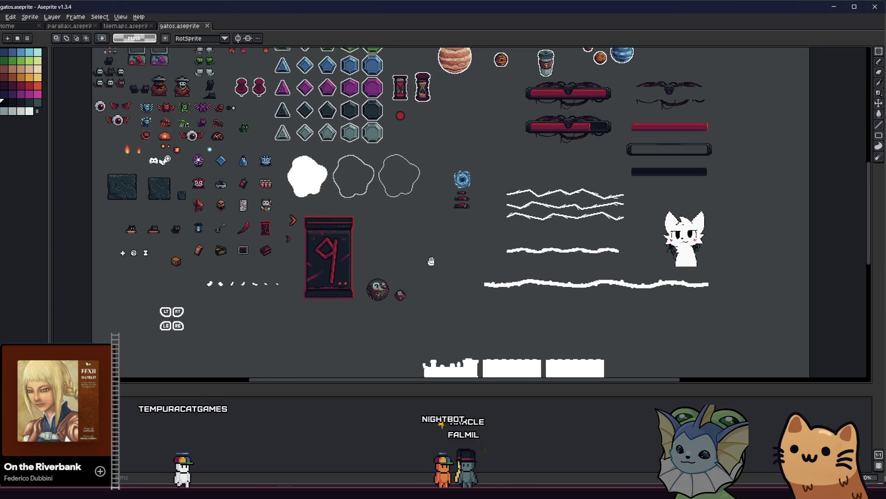
scroll(348, 179, up, 2)
scroll(348, 178, down, 2)
scroll(348, 179, right, 2)
drag(275, 170, 605, 313)
mouse_move(506, 311)
mouse_down()
mouse_move(421, 281)
mouse_move(169, 291)
mouse_up()
Undo the misplaced copy, place the train rows' copy left again, and reselect the top row.
scroll(226, 270, left, 5)
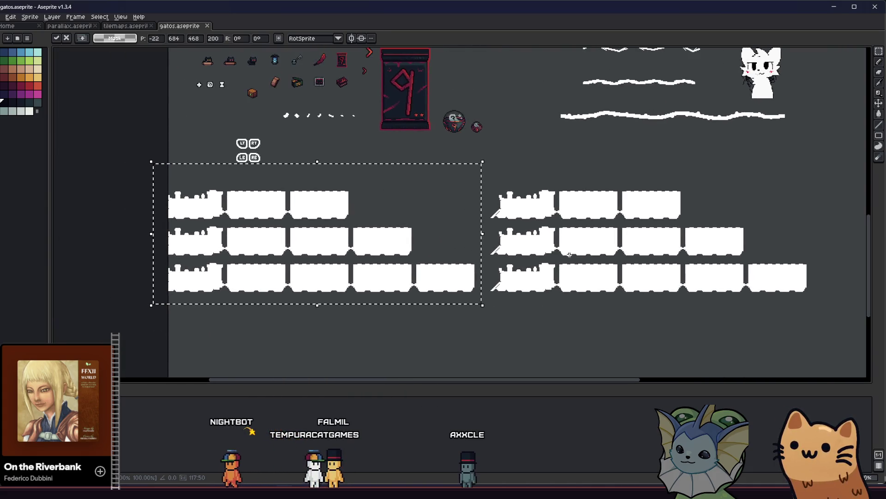
scroll(274, 189, down, 2)
scroll(277, 194, down, 2)
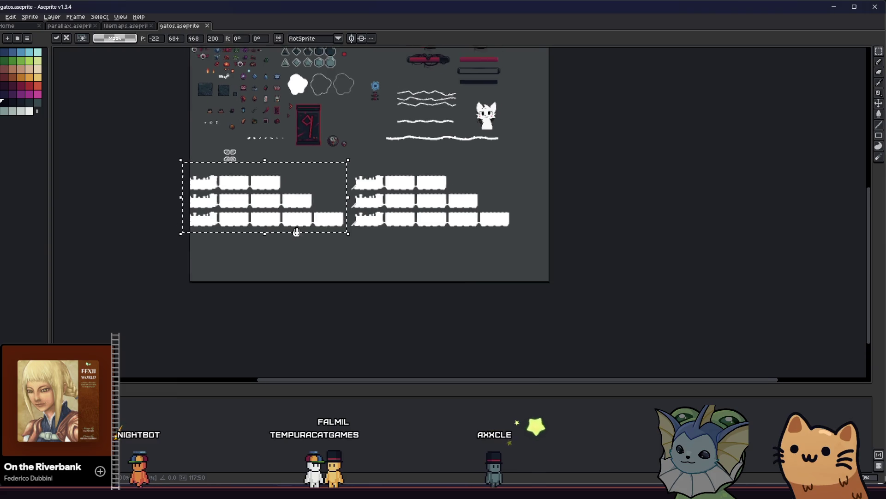
key(ctrl+z)
scroll(355, 243, up, 1)
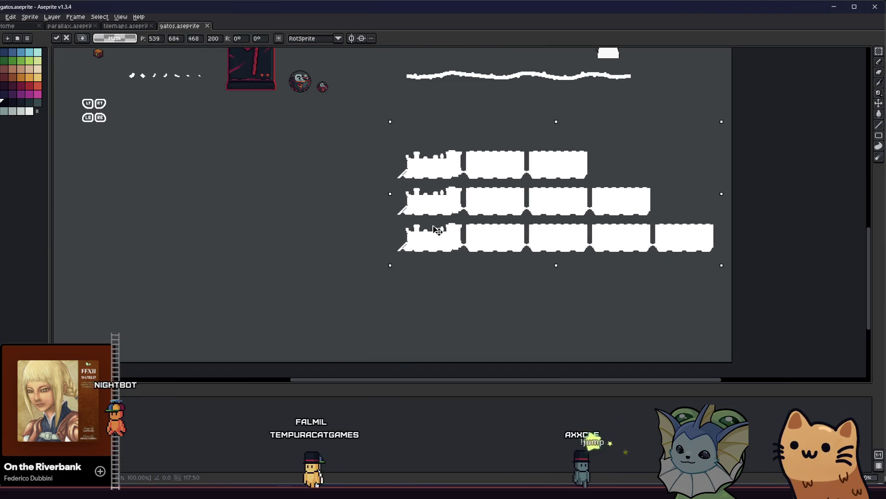
drag(482, 232, 123, 237)
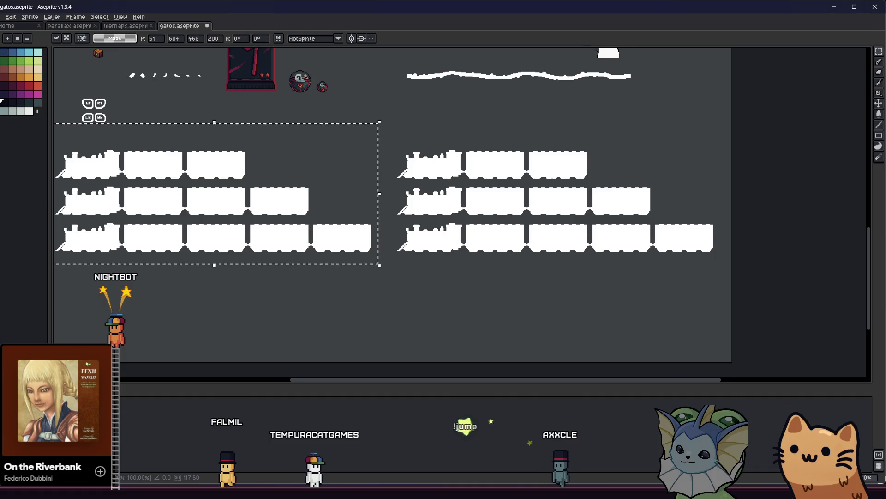
scroll(268, 252, left, 2)
scroll(168, 229, up, 2)
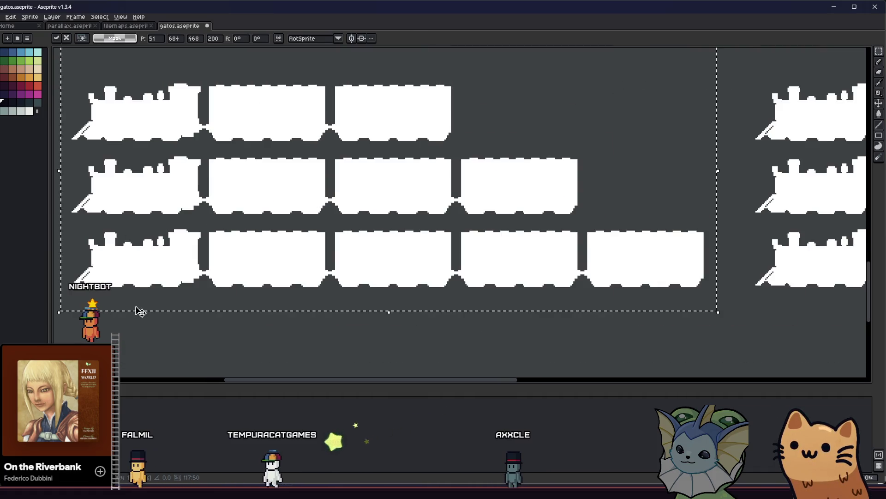
key(ctrl+d)
mouse_move(102, 100)
mouse_down()
mouse_move(435, 178)
mouse_move(520, 184)
mouse_up()
drag(548, 84, 114, 148)
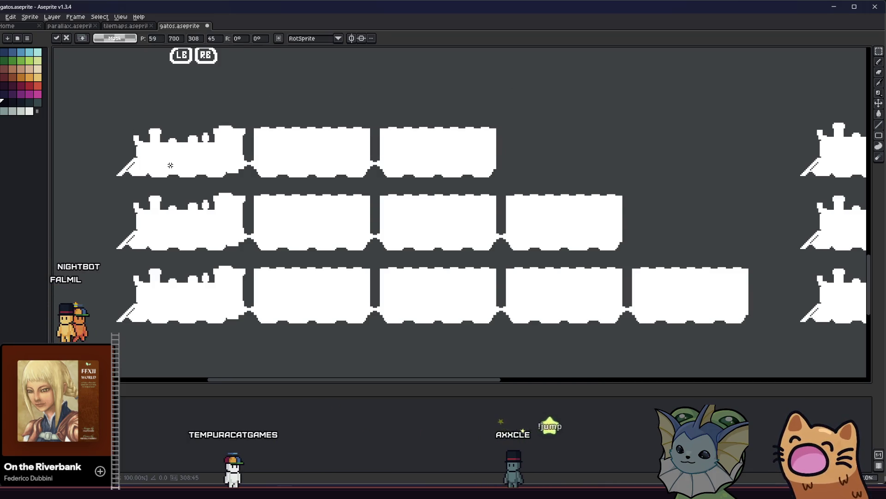
Nudge the top locomotive's front one pixel right, then shift the locomotive left one pixel and commit.
click(155, 154)
mouse_move(115, 114)
mouse_down()
mouse_move(188, 162)
mouse_move(188, 178)
mouse_move(146, 180)
mouse_move(156, 179)
mouse_up()
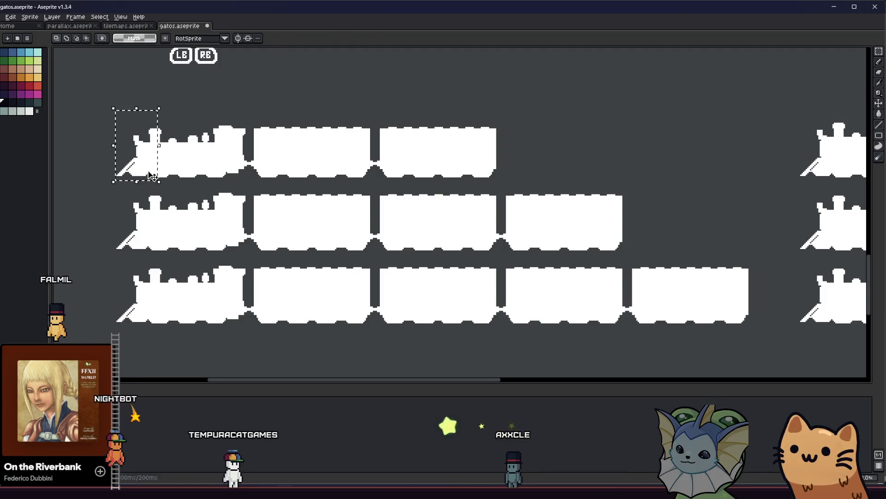
key(Right)
click(136, 196)
drag(119, 111, 130, 167)
mouse_move(116, 113)
mouse_down()
mouse_move(192, 174)
mouse_move(184, 181)
mouse_up()
key(Right)
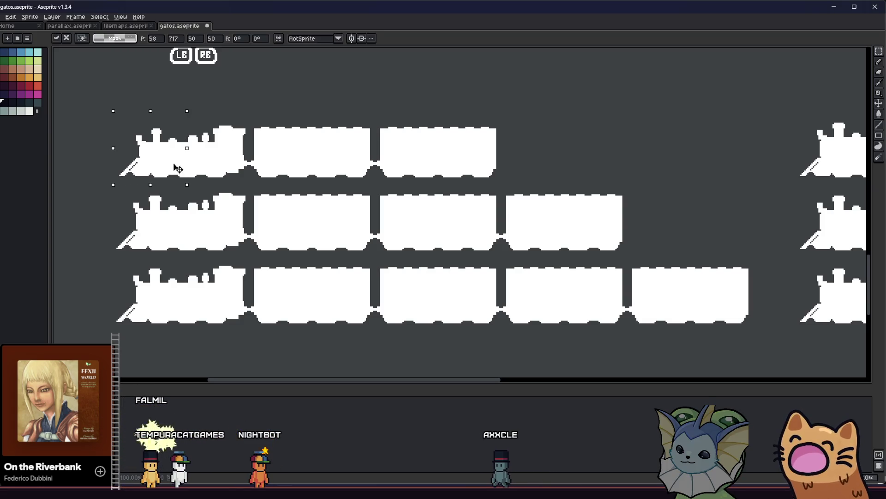
click(145, 137)
mouse_move(124, 113)
mouse_down()
mouse_move(217, 174)
mouse_move(213, 181)
mouse_up()
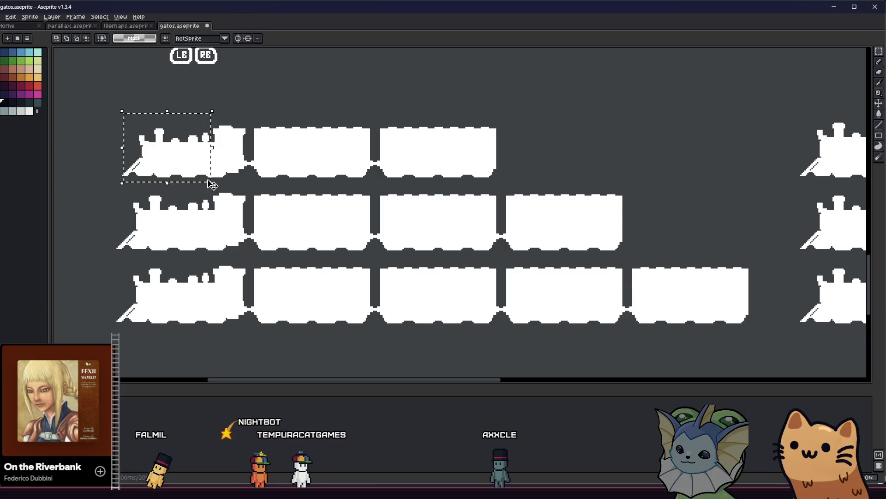
click(187, 166)
key(Left)
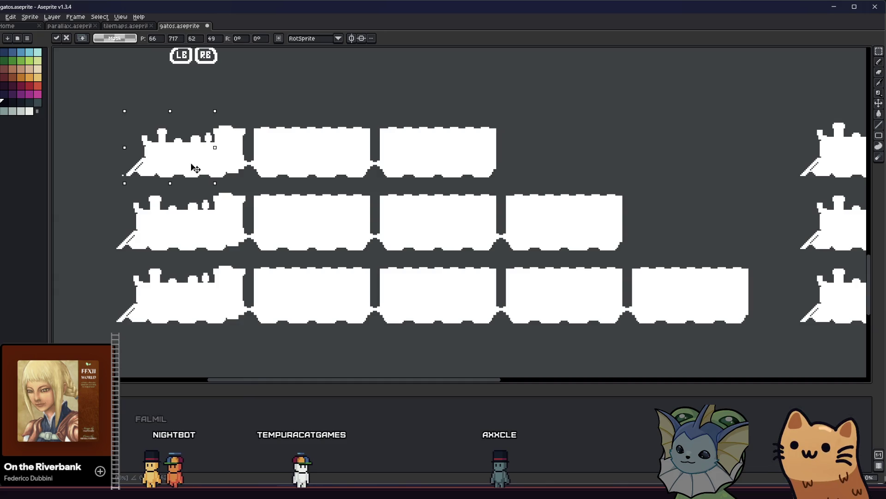
click(258, 155)
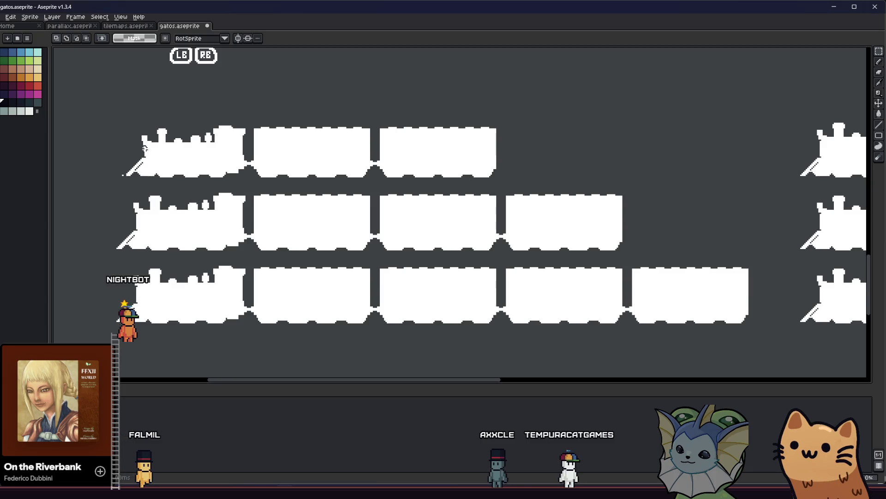
Marquee-select the whole top train over several attempts, then deselect it.
drag(254, 171, 255, 171)
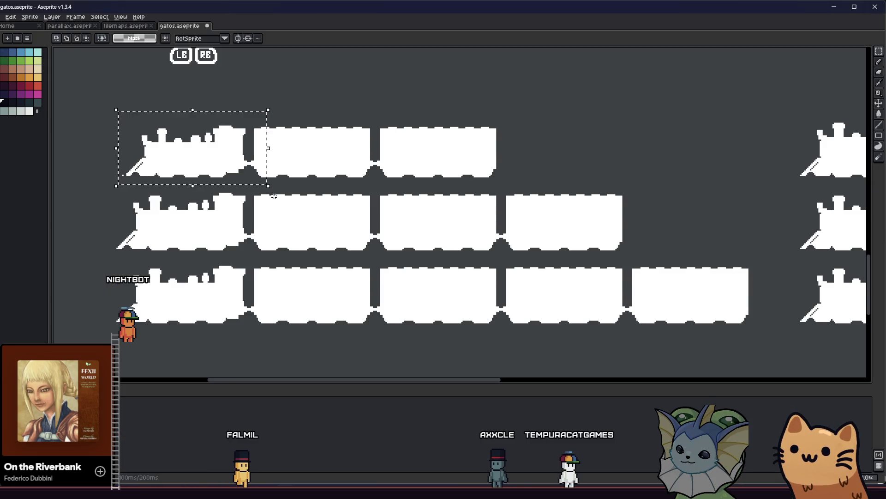
click(180, 141)
drag(123, 112, 271, 182)
click(134, 106)
drag(123, 107, 303, 184)
click(138, 126)
drag(125, 114, 357, 186)
click(238, 174)
drag(122, 114, 401, 182)
mouse_move(424, 113)
mouse_down()
mouse_move(352, 190)
mouse_move(125, 182)
mouse_up()
mouse_move(455, 114)
mouse_down()
mouse_move(171, 186)
mouse_move(111, 187)
mouse_up()
drag(489, 113, 434, 165)
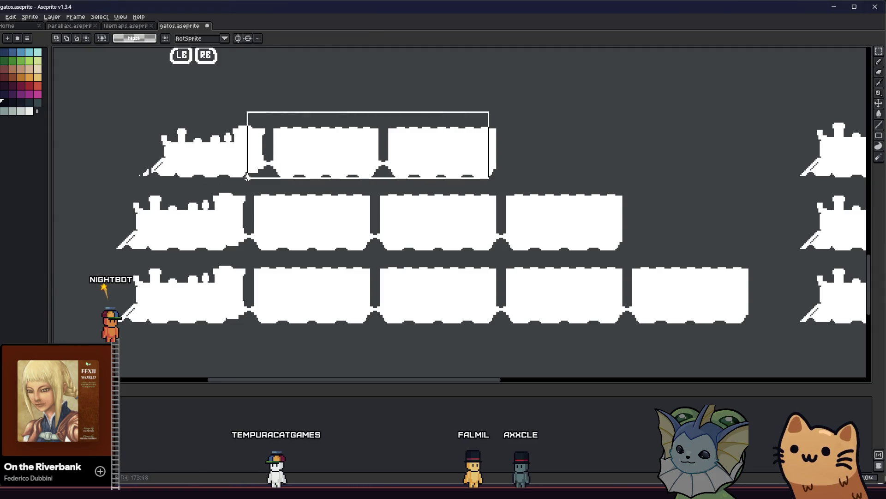
mouse_move(138, 180)
mouse_down()
mouse_move(126, 185)
mouse_move(146, 174)
mouse_move(138, 172)
mouse_up()
click(174, 190)
scroll(118, 158, up, 2)
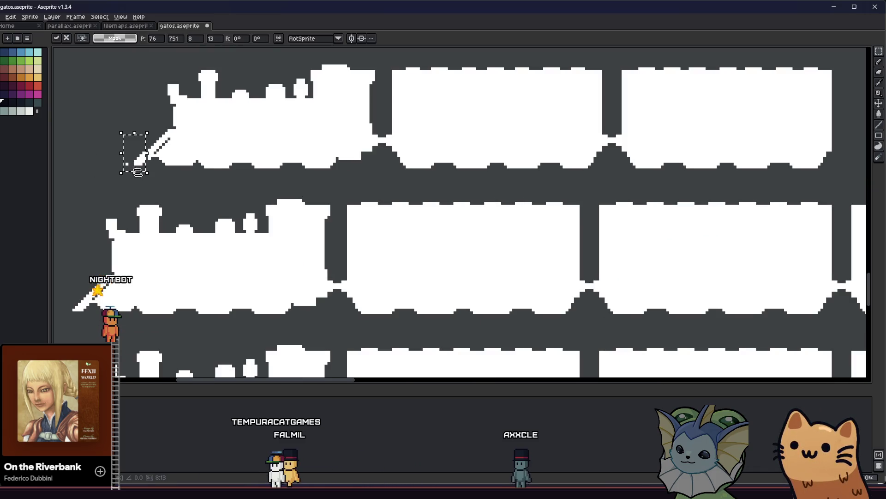
Cancel the pending transform and delete the stray outline rectangle before the top locomotive.
key(Escape)
key(Delete)
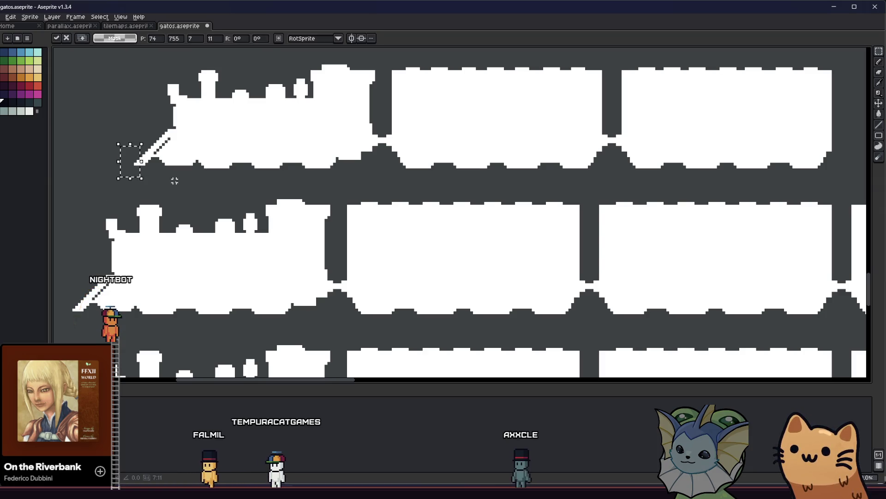
scroll(211, 183, down, 2)
scroll(316, 113, up, 1)
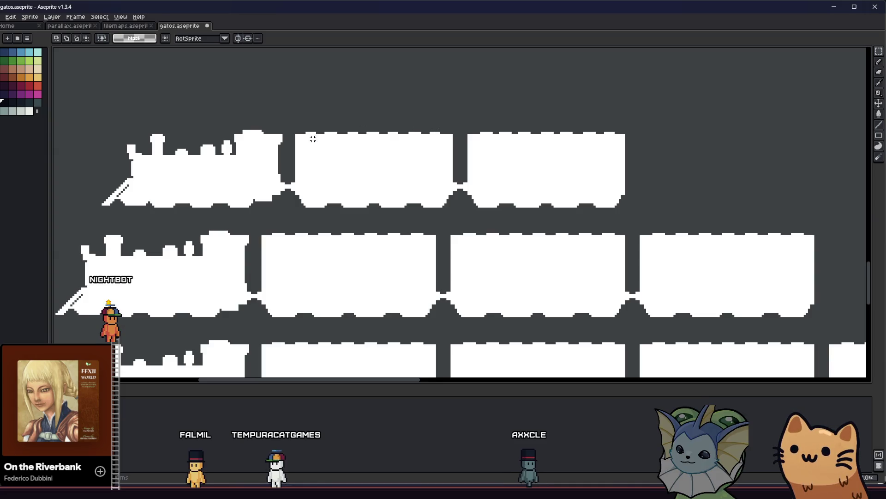
Move a selected patch of pixels onto the top train's first car and commit it.
drag(591, 121, 600, 123)
drag(272, 226, 402, 236)
mouse_move(323, 235)
mouse_down()
mouse_move(355, 135)
mouse_move(523, 133)
mouse_up()
key(Return)
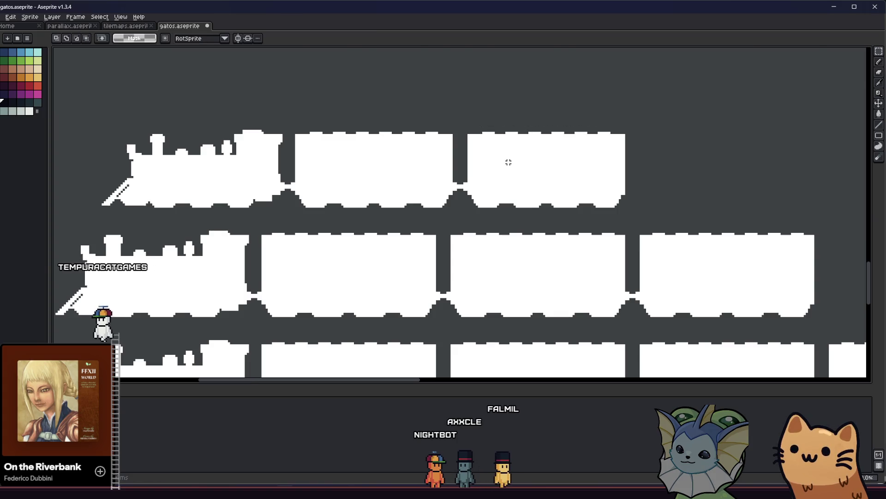
Bring the small train variants into view and select the short top train.
scroll(450, 184, down, 4)
mouse_move(408, 209)
mouse_down()
mouse_move(277, 250)
mouse_move(257, 238)
mouse_up()
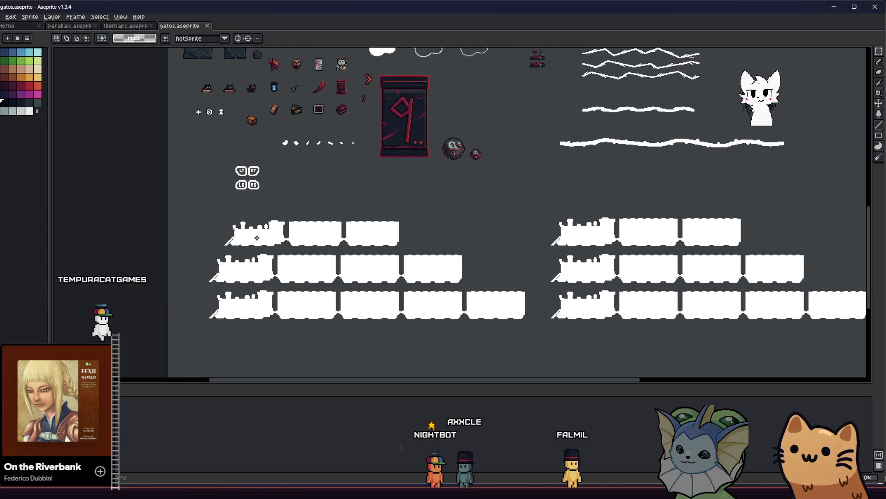
scroll(257, 238, up, 3)
scroll(223, 237, down, 2)
drag(428, 245, 457, 260)
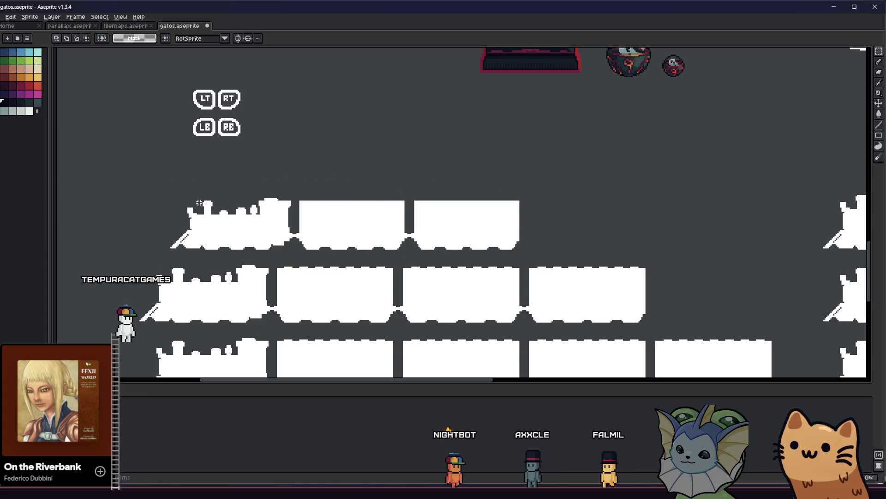
Shift the small train's locomotive and carriage front right to close the gap.
drag(313, 252, 314, 252)
drag(219, 229, 223, 228)
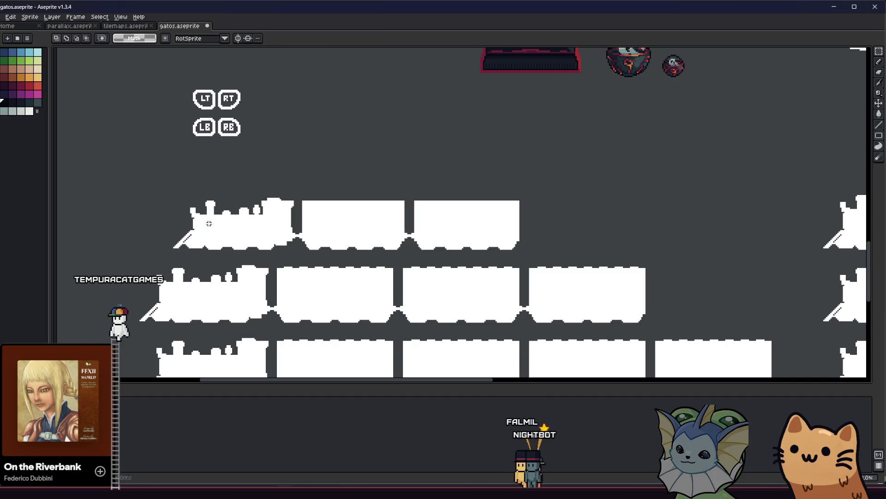
click(340, 257)
click(365, 197)
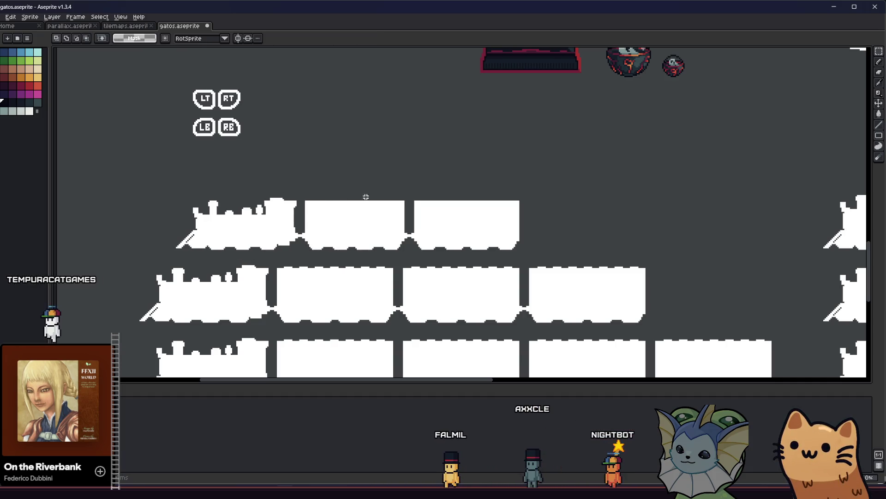
drag(243, 250, 147, 251)
drag(222, 226, 225, 226)
click(400, 206)
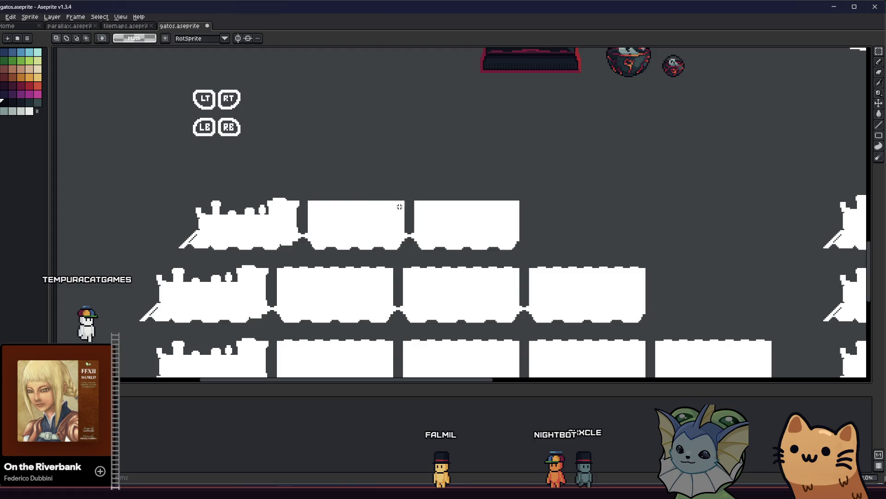
Nudge the small top train row right a few pixels, committing each move.
drag(171, 255, 172, 257)
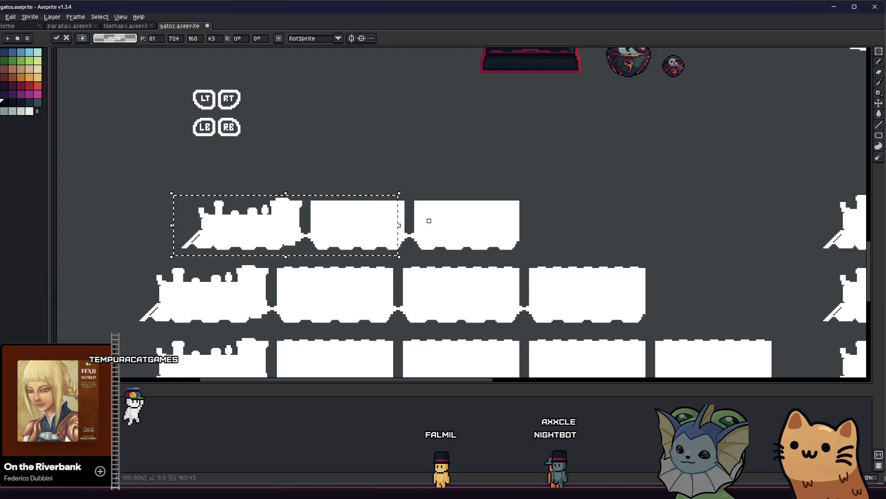
drag(433, 190, 275, 252)
mouse_move(182, 249)
mouse_down()
mouse_move(429, 178)
mouse_move(198, 252)
mouse_move(165, 252)
mouse_up()
click(455, 195)
key(Right)
key(Right)
drag(487, 194, 323, 255)
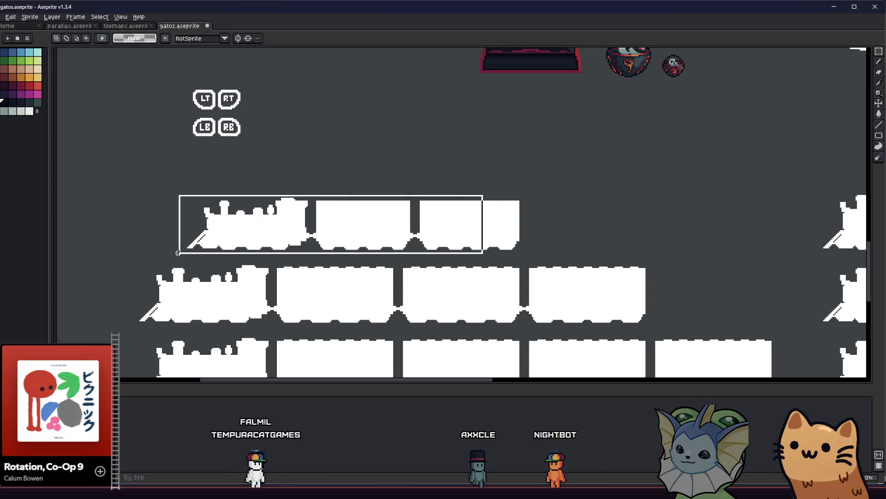
key(Right)
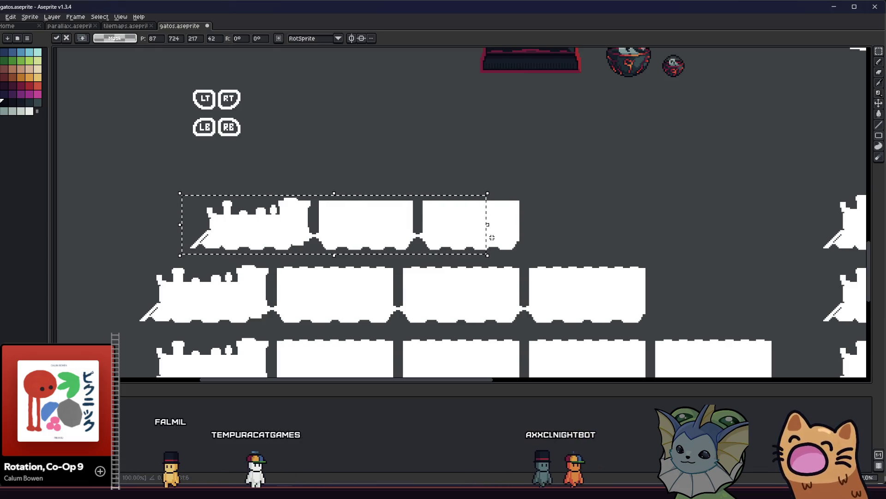
mouse_move(506, 194)
mouse_down()
mouse_move(329, 245)
mouse_move(169, 253)
mouse_up()
key(Right)
click(512, 243)
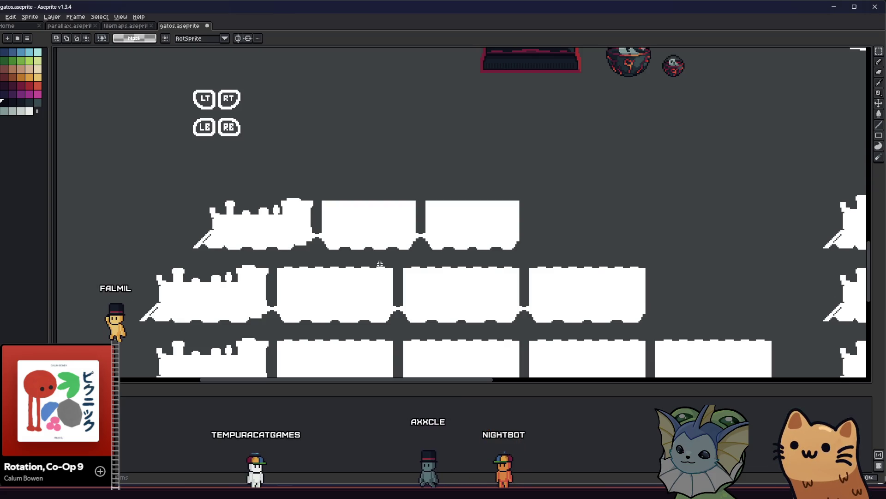
Lower the top half of the train by one pixel and deselect.
scroll(380, 260, up, 1)
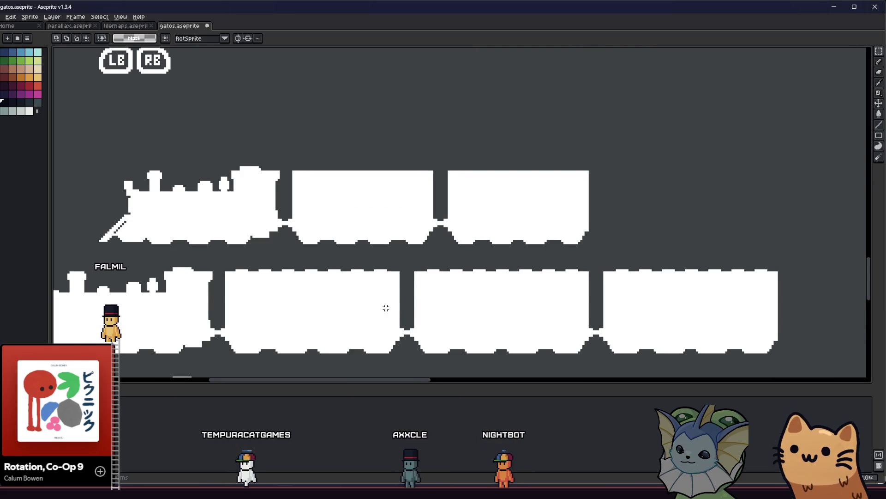
scroll(238, 249, left, 2)
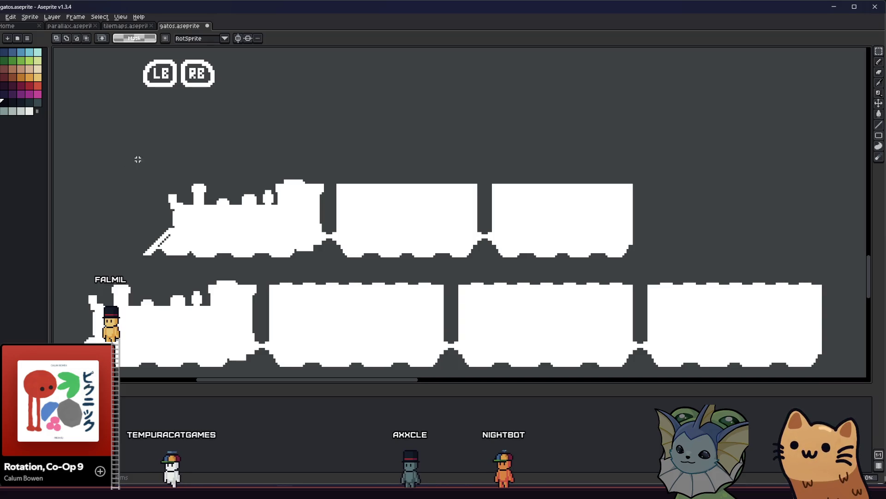
mouse_move(153, 145)
mouse_down()
mouse_move(678, 206)
mouse_move(685, 222)
mouse_up()
key(Down)
key(ctrl+d)
Nudge the locomotive front right pixel by pixel until it meets the engine.
drag(136, 185, 212, 267)
key(Right)
mouse_move(152, 163)
mouse_down()
mouse_move(245, 265)
mouse_move(236, 262)
mouse_up()
key(Right)
key(ctrl+d)
drag(141, 165, 278, 264)
key(Right)
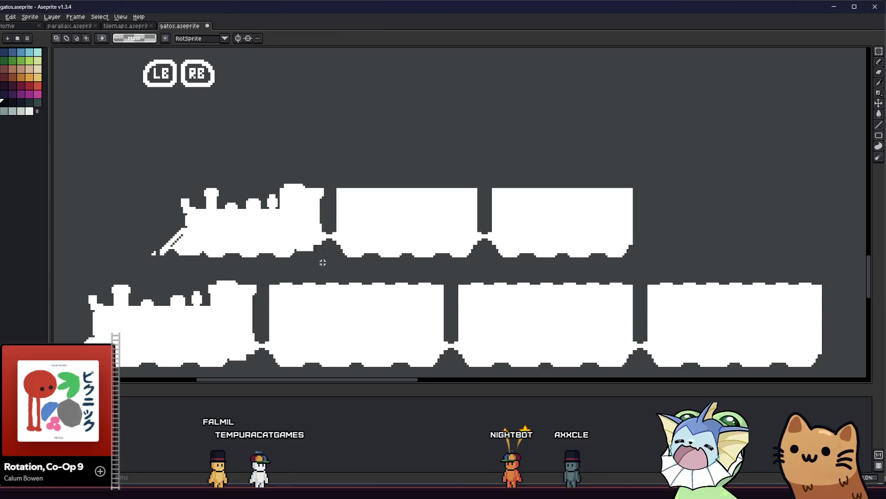
scroll(331, 262, left, 3)
scroll(331, 262, up, 1)
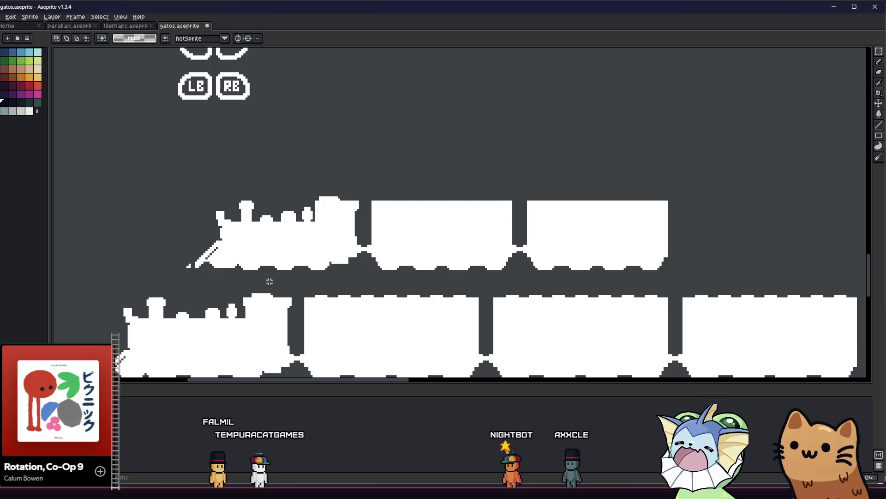
key(b)
scroll(308, 220, up, 1)
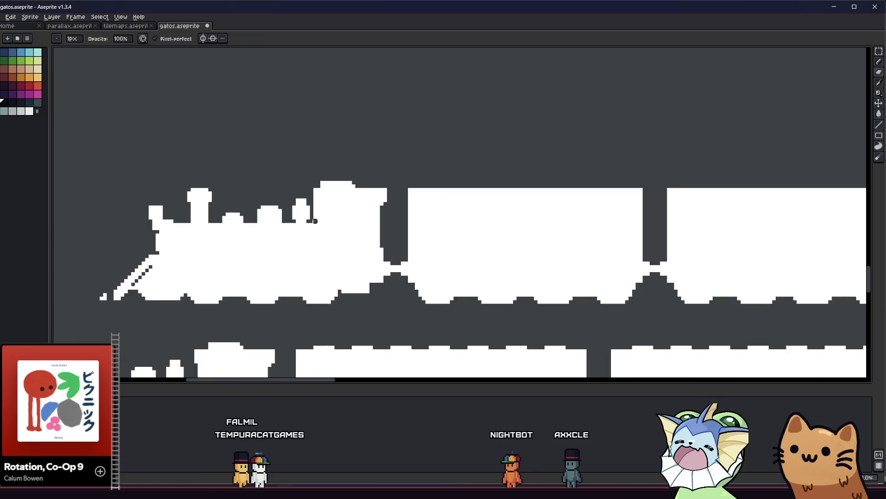
Inspect the locomotive's front edge and save gatos.aseprite.
scroll(323, 235, down, 1)
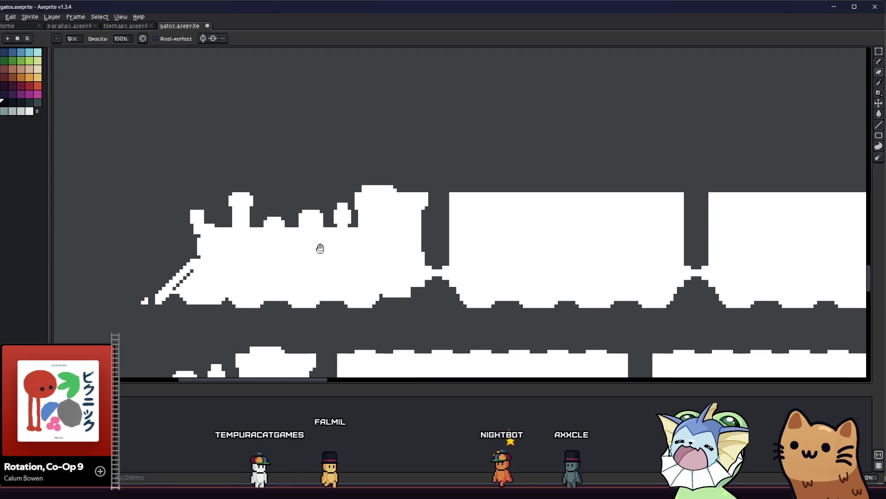
scroll(215, 196, down, 3)
scroll(197, 229, up, 1)
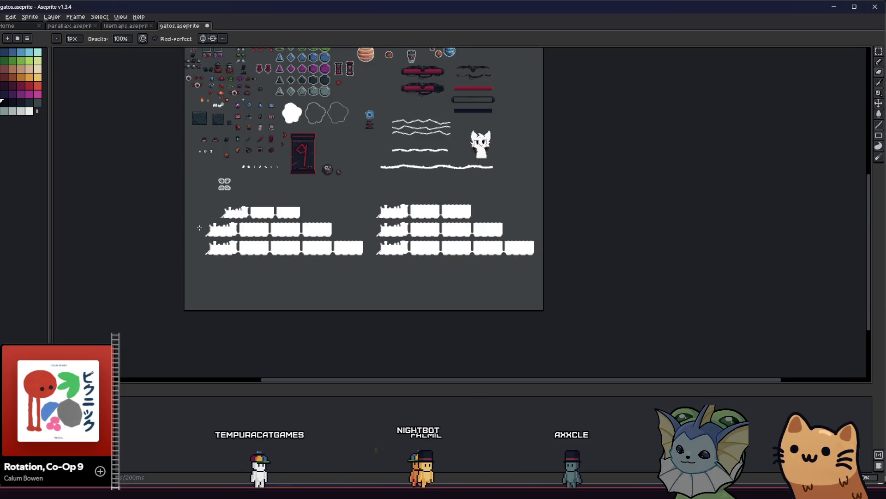
scroll(270, 190, up, 5)
scroll(270, 190, up, 1)
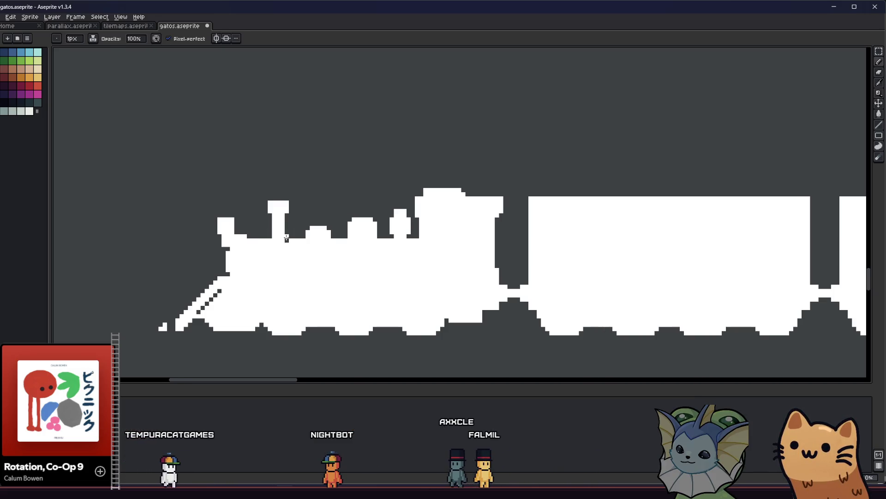
key(b)
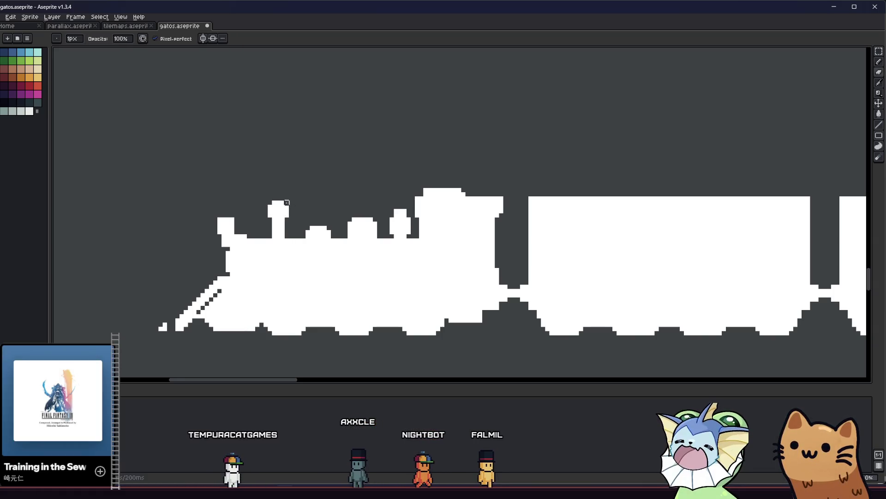
scroll(275, 206, down, 2)
scroll(277, 212, up, 2)
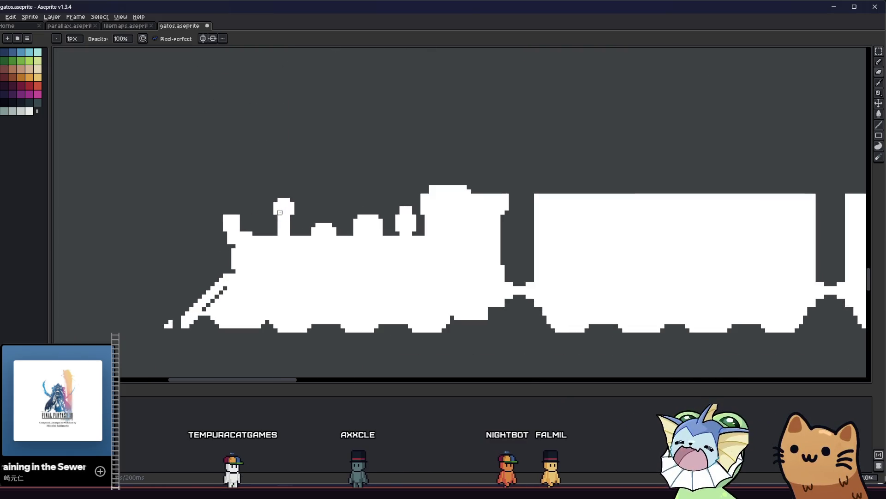
scroll(234, 269, down, 3)
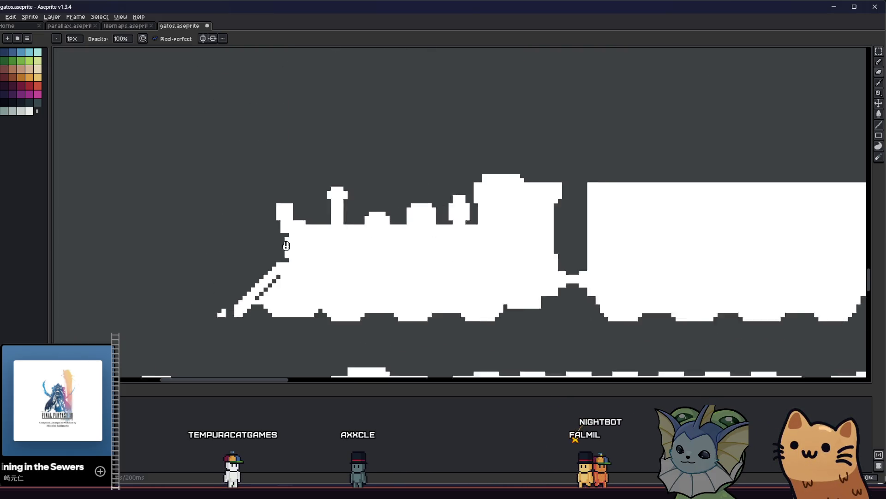
scroll(255, 263, down, 2)
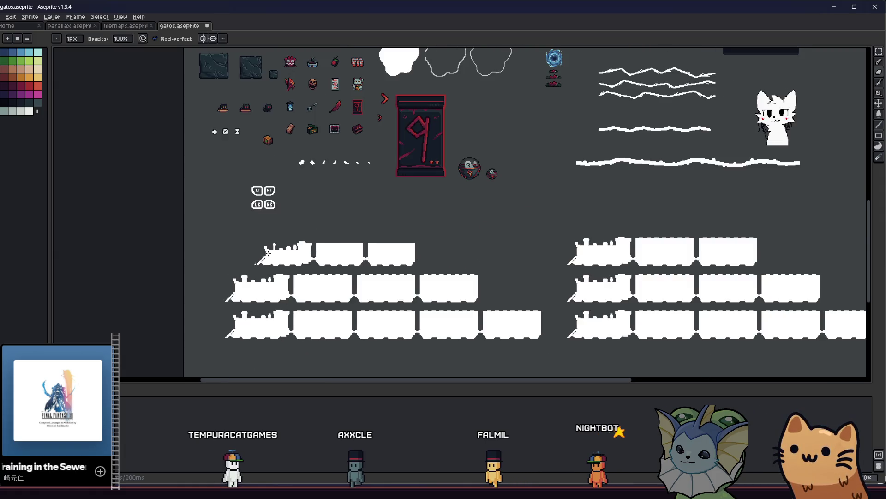
scroll(268, 252, up, 4)
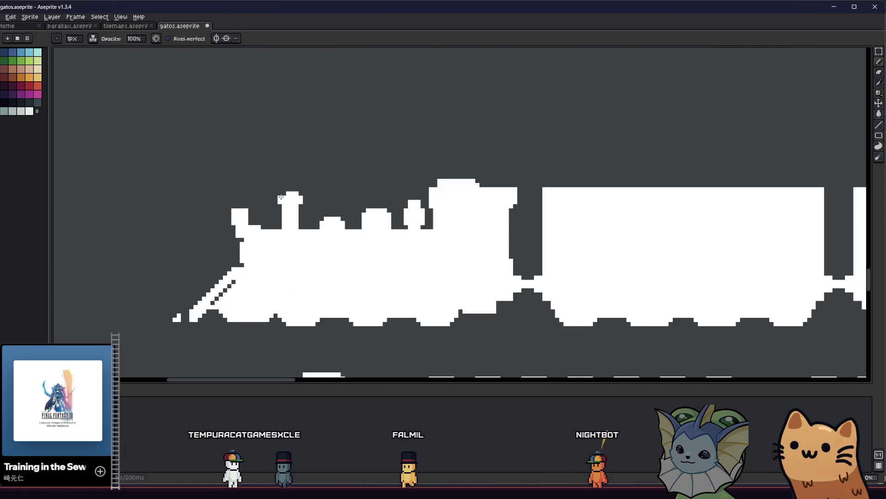
key(ctrl+s)
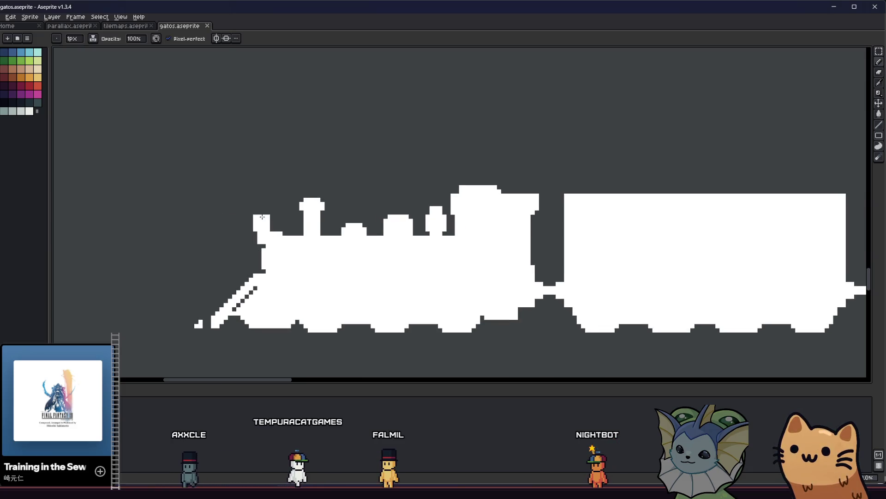
scroll(262, 217, up, 2)
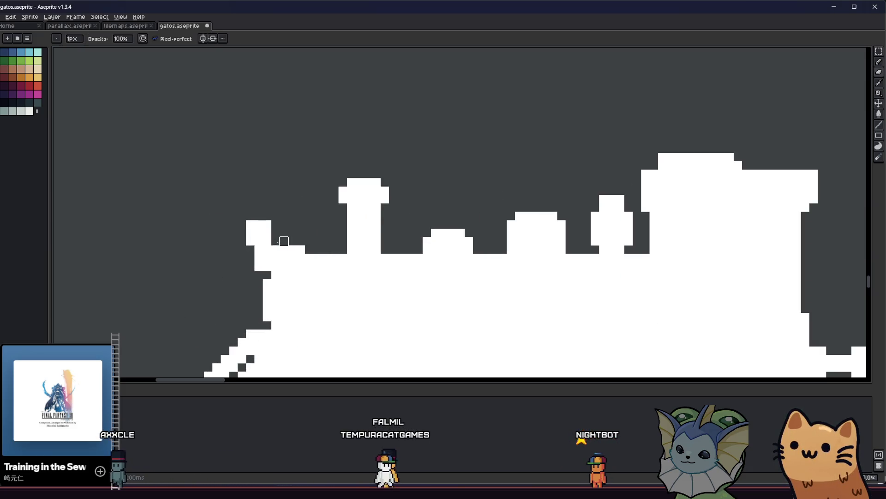
scroll(217, 273, down, 2)
key(ctrl+s)
scroll(203, 277, up, 3)
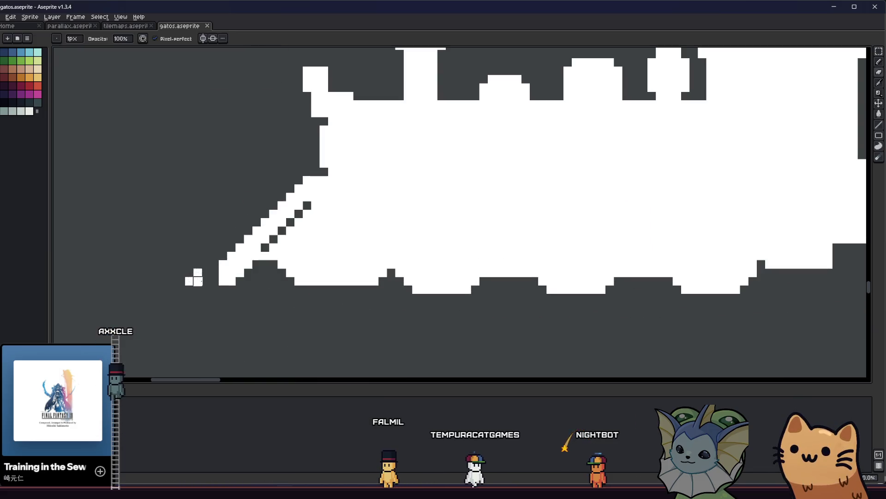
Move the locomotive's front pixels one step down and left and commit them.
key(m)
mouse_move(184, 250)
mouse_down()
mouse_move(212, 297)
mouse_move(225, 291)
mouse_up()
key(ctrl+d)
scroll(274, 298, down, 5)
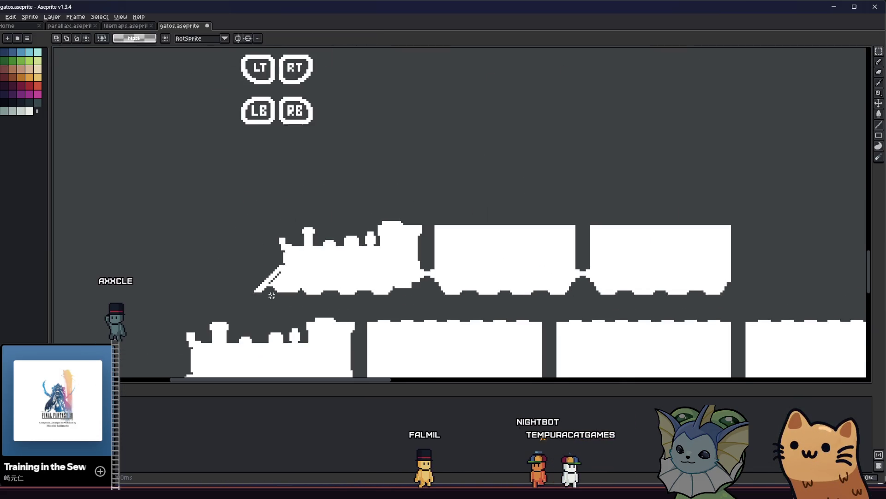
scroll(246, 200, up, 3)
drag(225, 159, 312, 206)
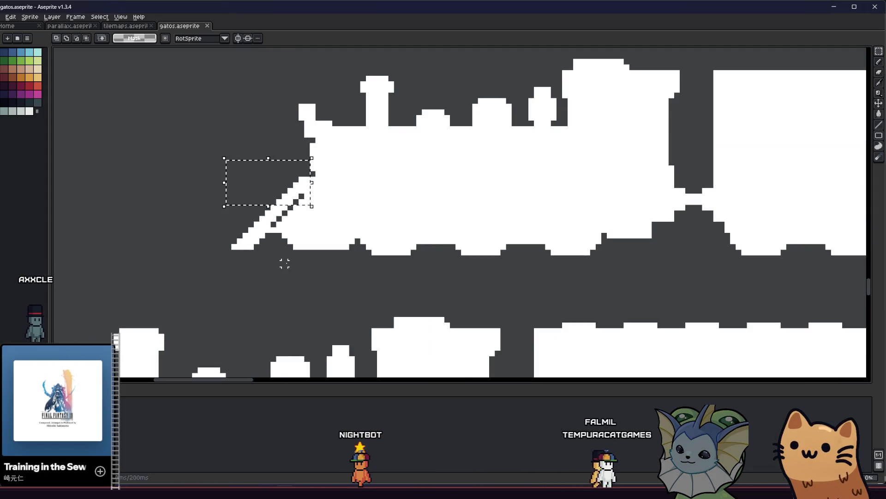
key(Down)
key(Left)
key(Return)
Delete the stray pixels beside the locomotive's slanted front.
drag(188, 144, 301, 263)
key(Delete)
key(b)
drag(260, 236, 261, 247)
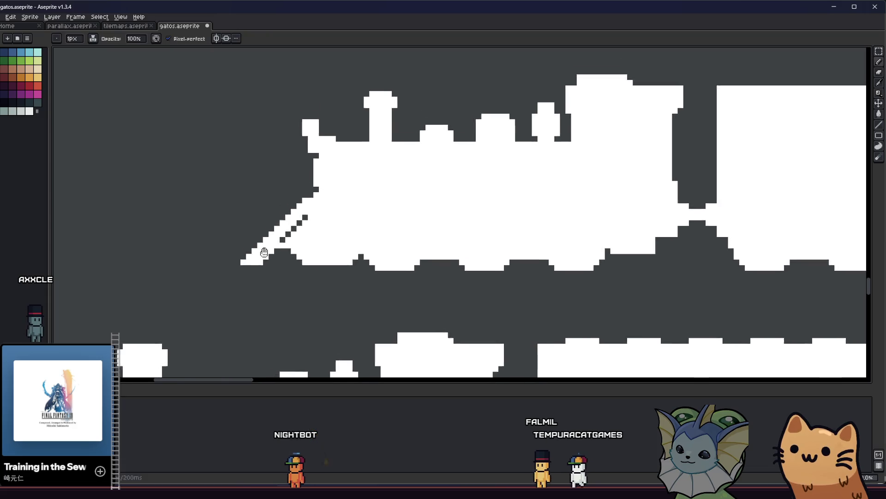
scroll(281, 175, down, 2)
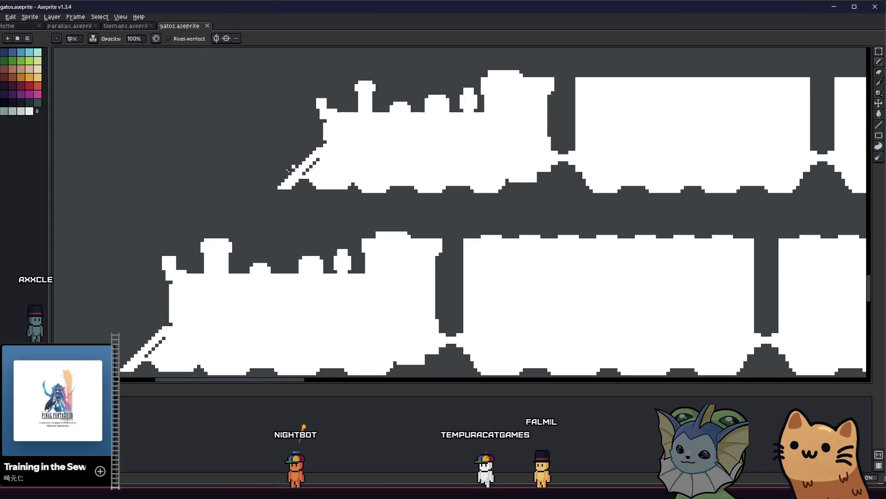
scroll(320, 142, up, 2)
scroll(288, 151, down, 2)
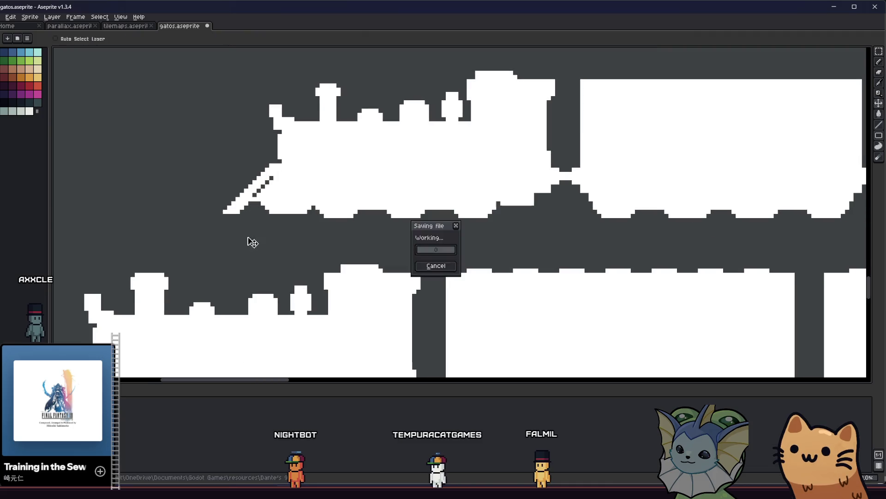
scroll(211, 180, up, 2)
scroll(220, 190, down, 2)
scroll(222, 190, down, 1)
scroll(226, 184, up, 2)
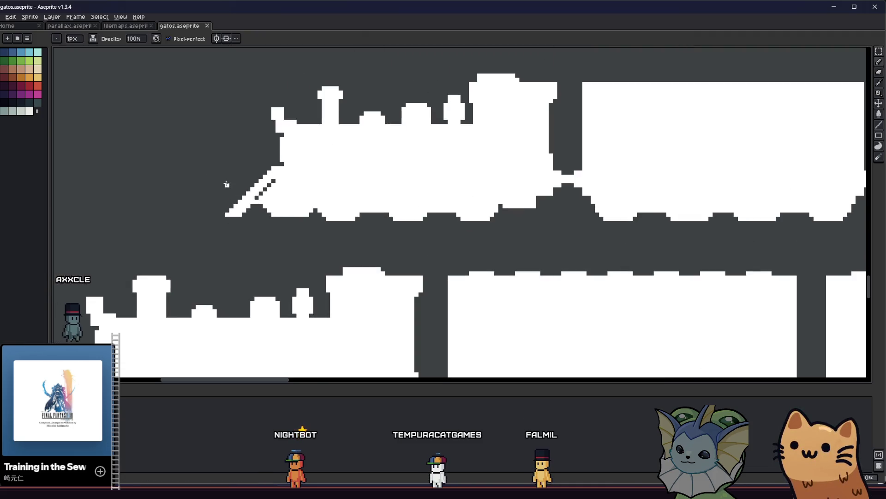
Marquee-select the area around the locomotive's slanted front edge.
key(m)
mouse_move(211, 185)
mouse_down()
mouse_move(277, 243)
mouse_move(302, 240)
mouse_move(285, 243)
mouse_up()
mouse_move(217, 188)
mouse_down()
mouse_move(251, 223)
mouse_move(217, 174)
mouse_move(282, 226)
mouse_up()
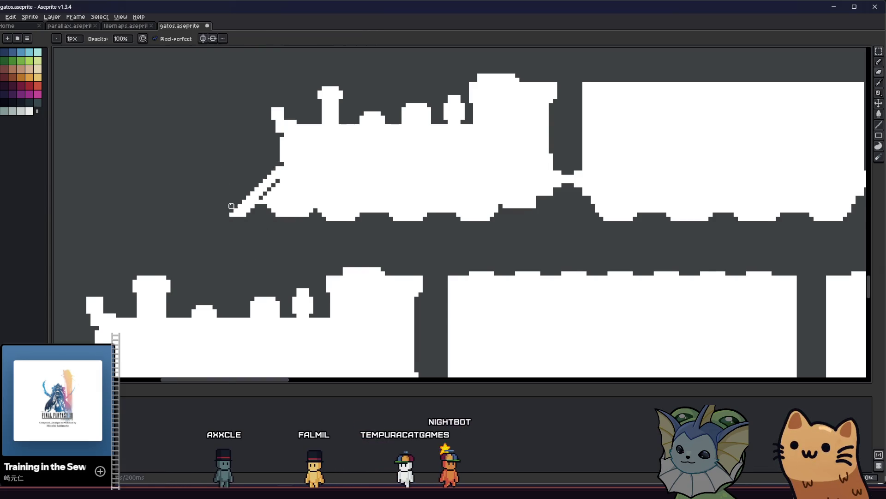
scroll(231, 202, down, 2)
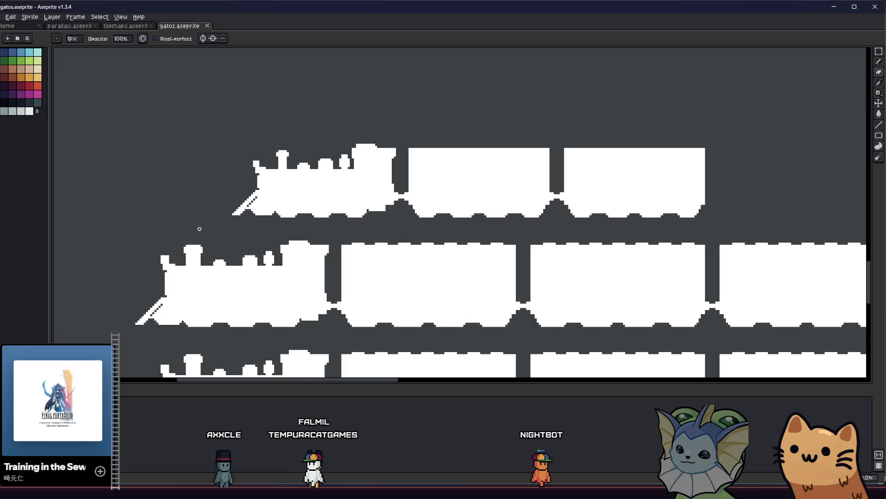
scroll(201, 227, down, 4)
Select the top two-car train and drop it a few pixels lower.
key(m)
scroll(175, 233, up, 3)
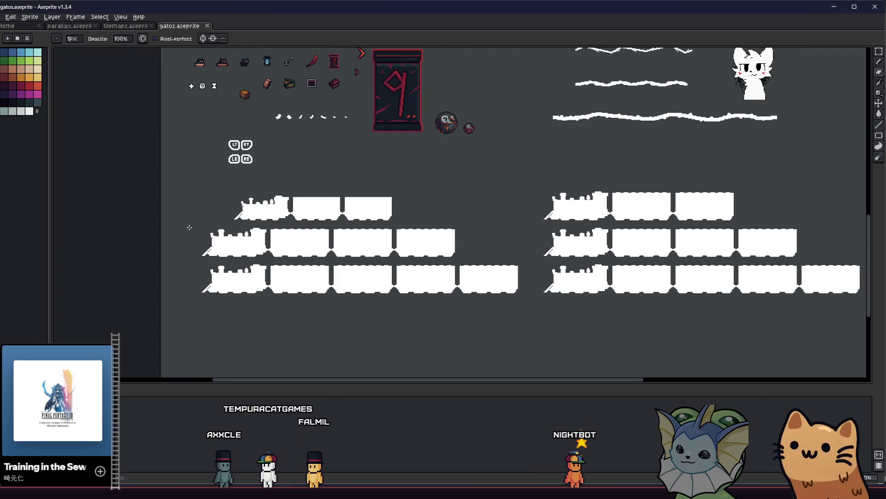
scroll(265, 212, up, 2)
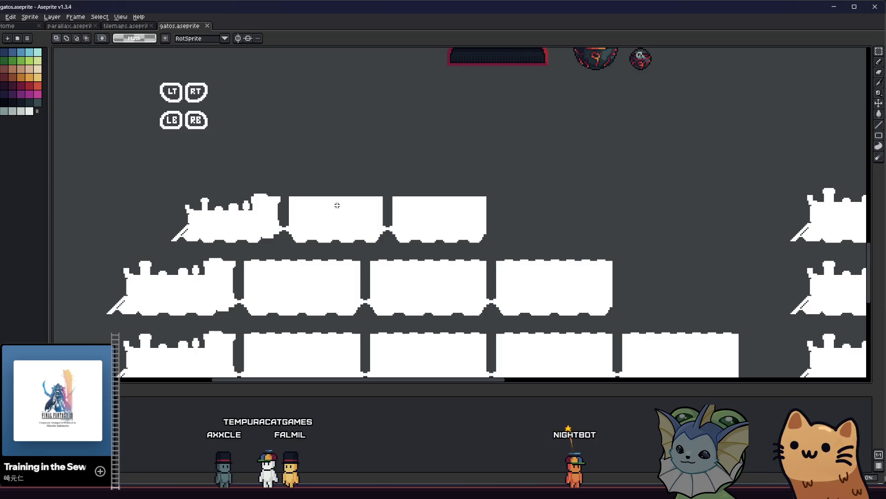
drag(487, 164, 165, 238)
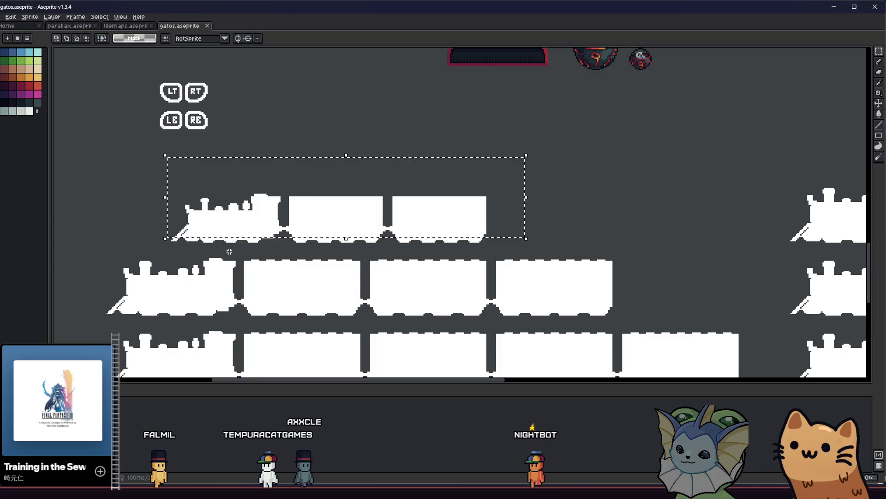
drag(148, 178, 533, 232)
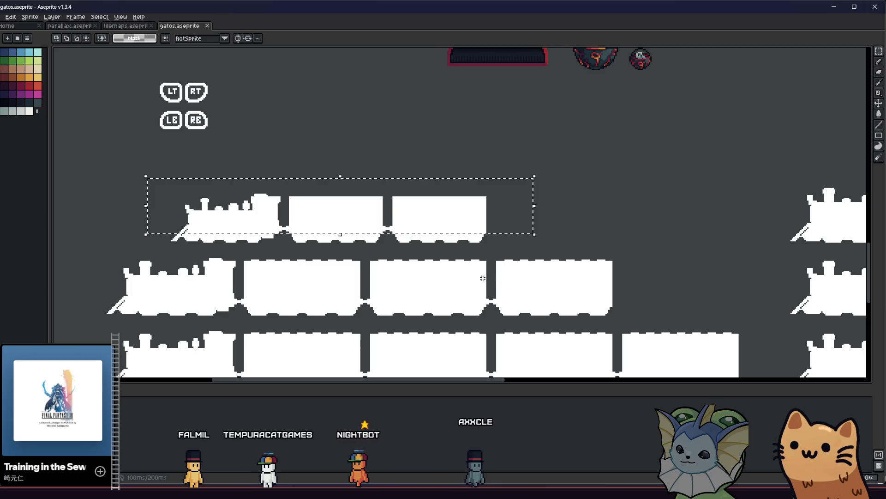
click(219, 194)
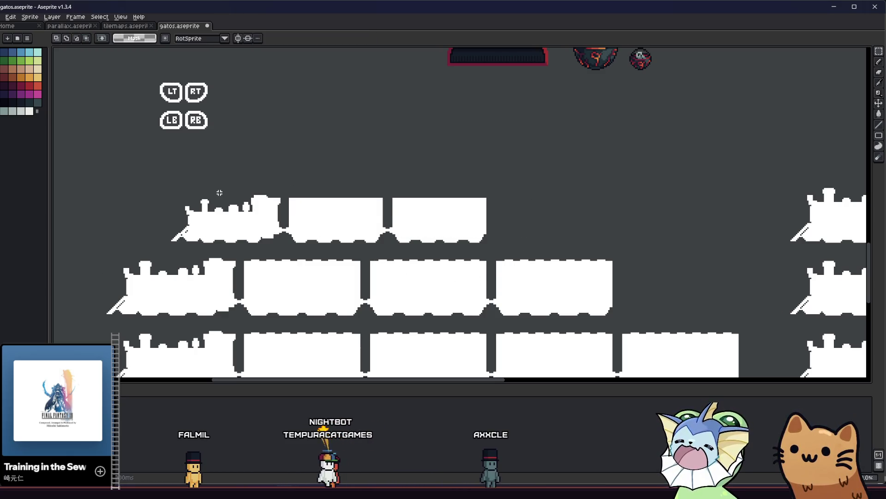
scroll(171, 222, up, 4)
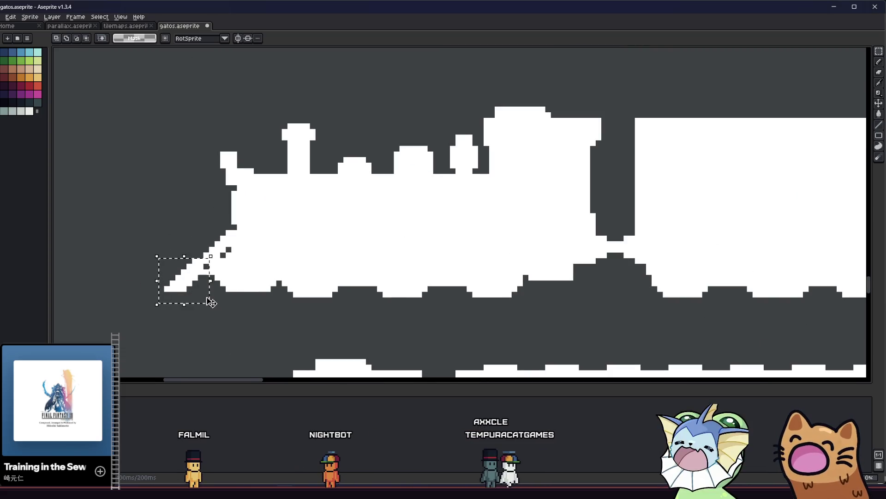
Nudge the locomotive's slanted front edge one pixel right and commit.
key(Right)
key(Return)
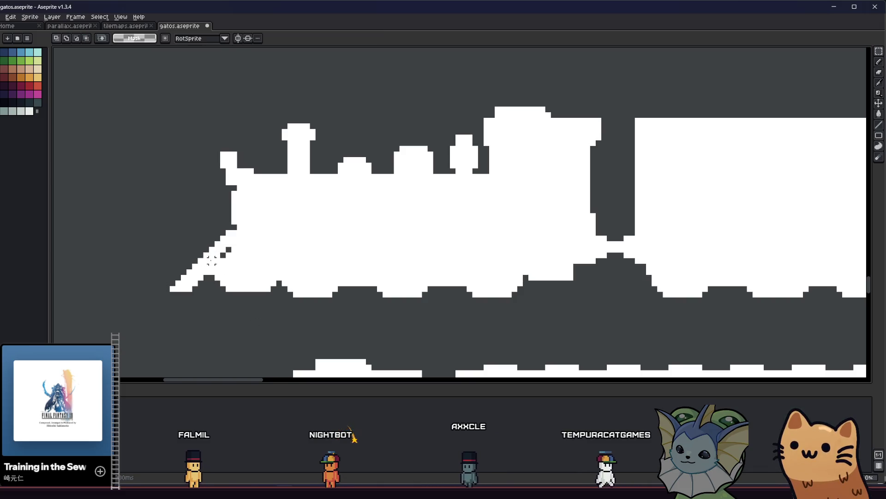
scroll(168, 283, down, 3)
scroll(169, 284, down, 3)
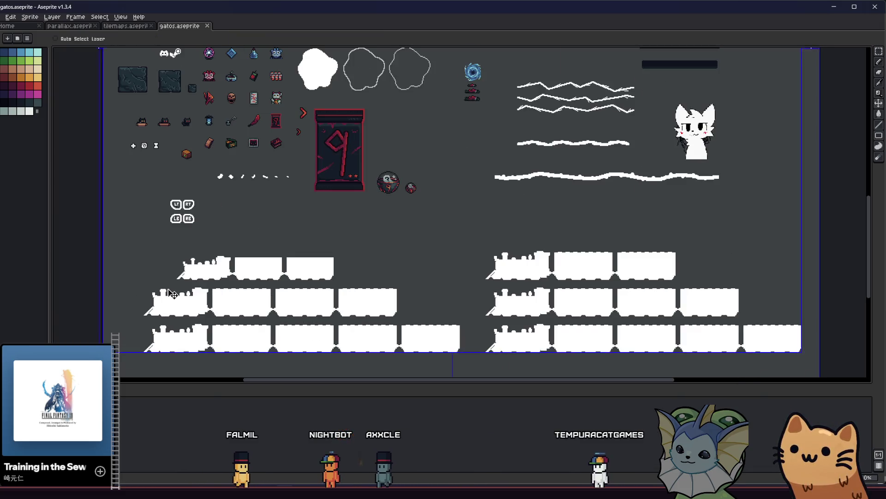
scroll(182, 283, up, 3)
drag(184, 283, 227, 244)
scroll(225, 237, down, 1)
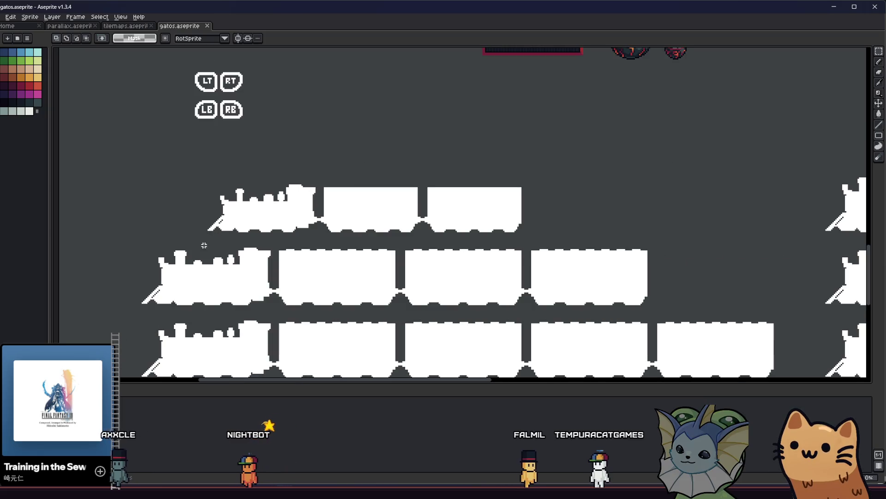
Test-delete the middle and lower train rows, then undo to restore them.
drag(142, 246, 652, 313)
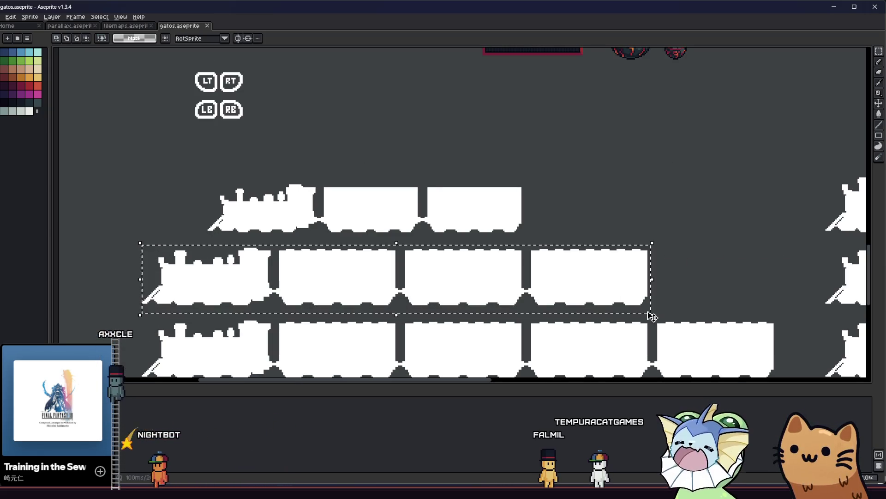
key(Delete)
scroll(397, 273, down, 2)
mouse_move(142, 249)
mouse_down()
mouse_move(704, 346)
mouse_move(783, 344)
mouse_up()
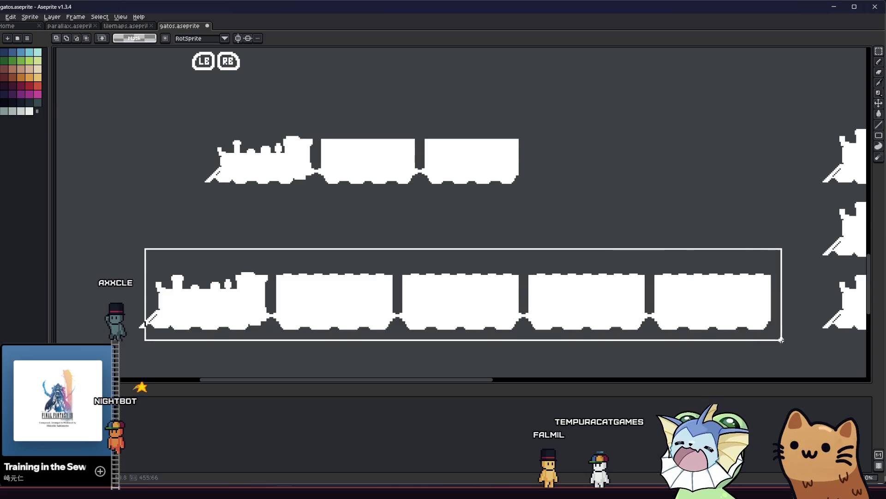
key(Delete)
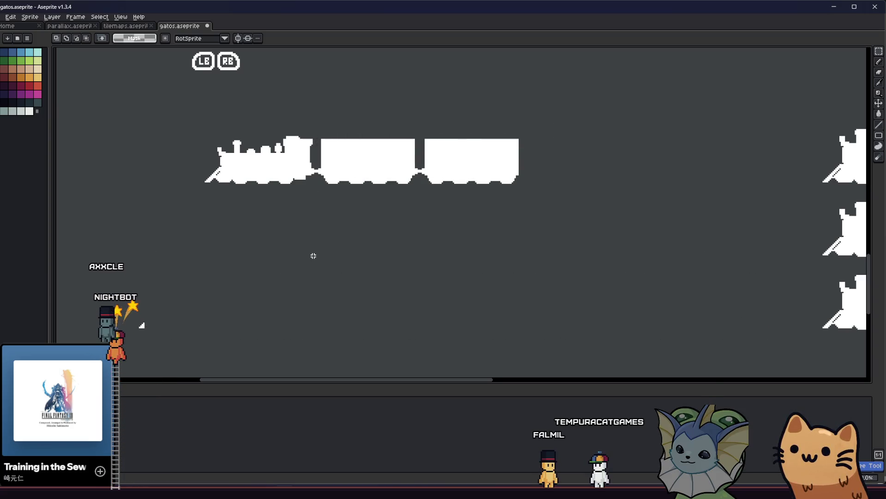
key(ctrl+z)
key(ctrl+z)
key(ctrl+z)
Select the thin strip along the top of the two-car train's first car.
scroll(295, 199, up, 2)
mouse_move(313, 214)
mouse_down()
mouse_move(502, 220)
mouse_move(333, 220)
mouse_move(346, 220)
mouse_move(427, 159)
mouse_up()
scroll(489, 225, down, 1)
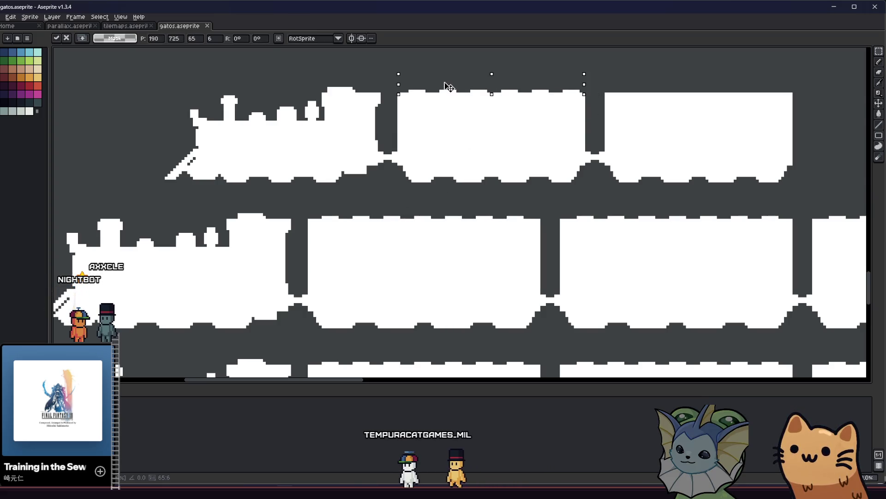
Remove the two lower trains from the left group.
click(441, 142)
key(ctrl+z)
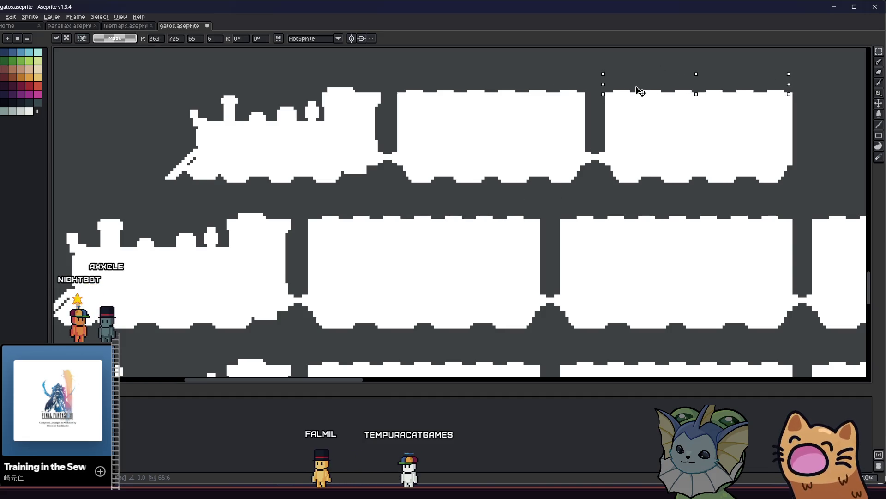
scroll(482, 190, down, 2)
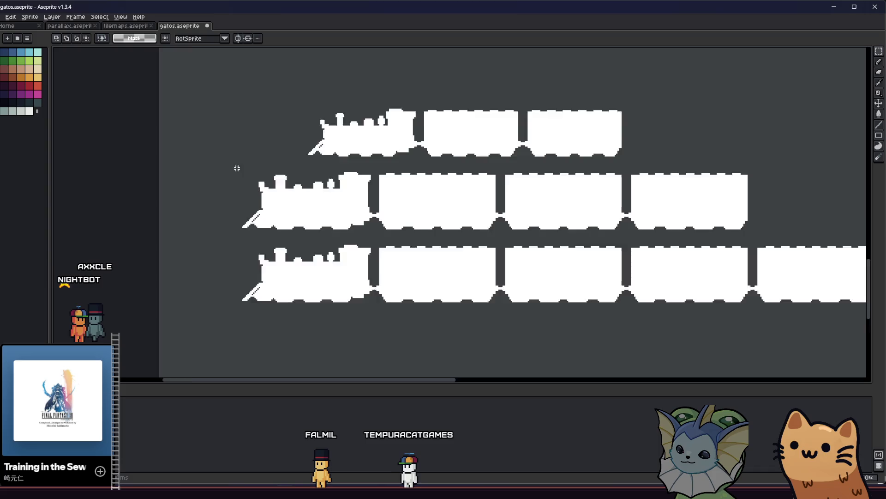
scroll(248, 168, down, 2)
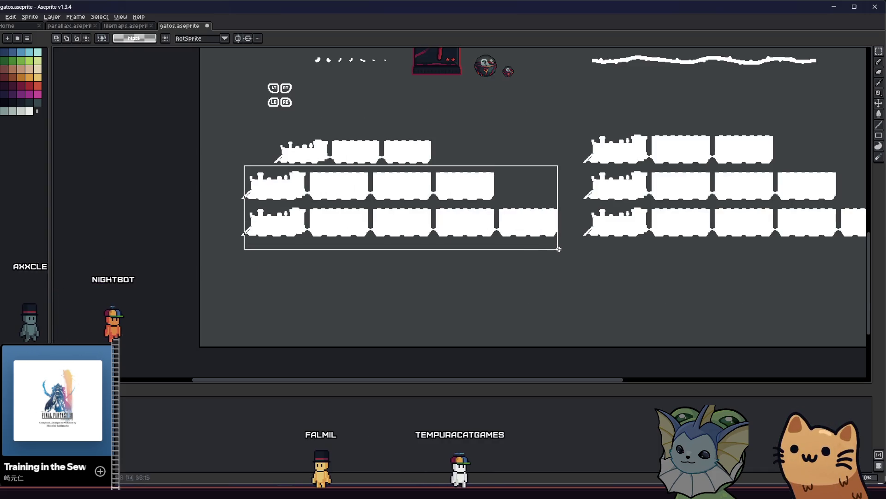
key(ctrl+z)
Copy the top two-car train downward and duplicate its last car to make a three-car train.
drag(290, 139, 472, 179)
scroll(346, 168, up, 2)
drag(288, 142, 278, 244)
click(355, 287)
drag(582, 222, 448, 280)
mouse_move(472, 252)
mouse_down()
mouse_move(643, 253)
mouse_move(628, 252)
mouse_up()
click(530, 276)
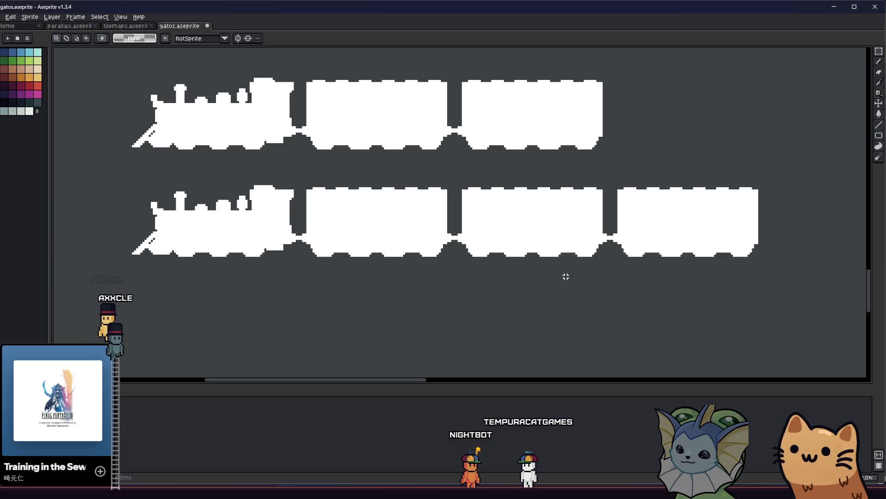
Duplicate the three-car train into a third row and extend it to four cars.
scroll(565, 276, down, 1)
drag(712, 208, 230, 298)
drag(357, 256, 358, 327)
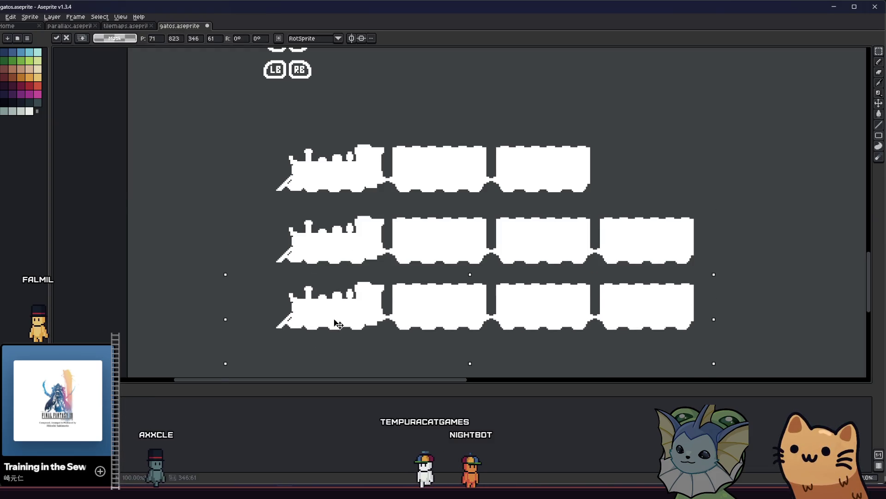
key(Return)
click(691, 305)
drag(713, 278, 592, 347)
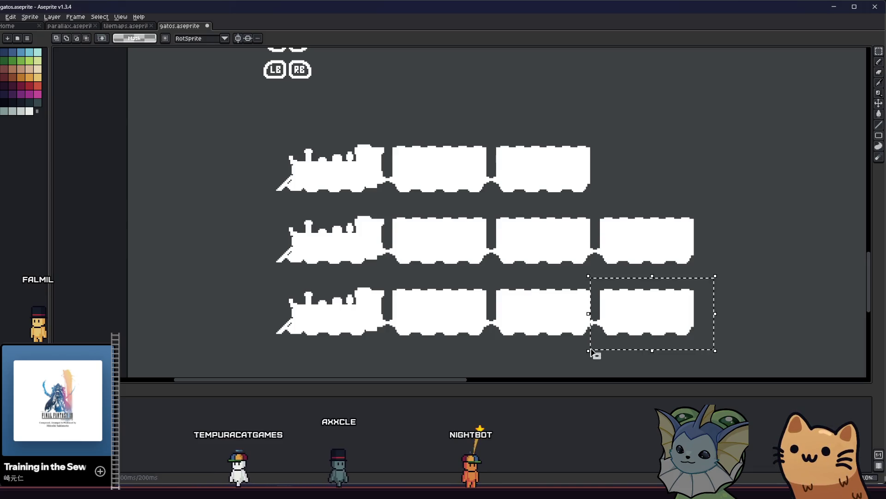
mouse_move(610, 336)
ctrl+mouse_down()
mouse_move(720, 336)
mouse_move(714, 340)
ctrl+mouse_up()
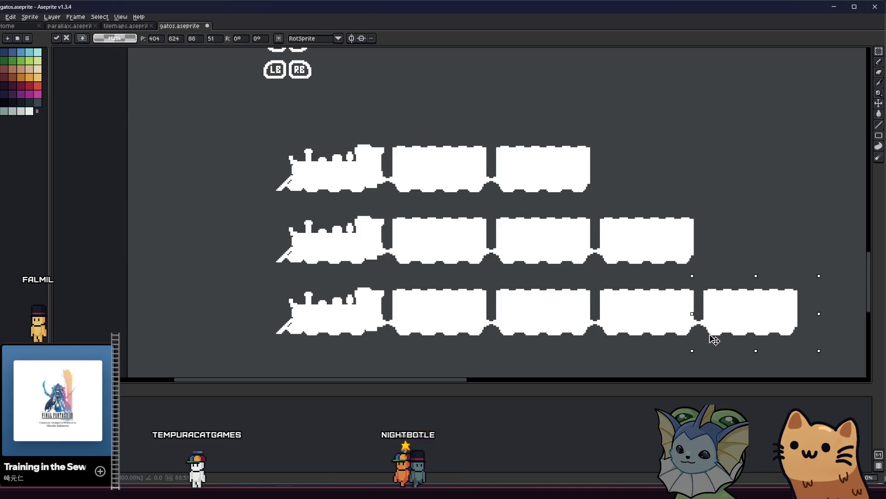
click(623, 336)
scroll(623, 335, down, 3)
scroll(512, 309, up, 2)
drag(482, 306, 395, 299)
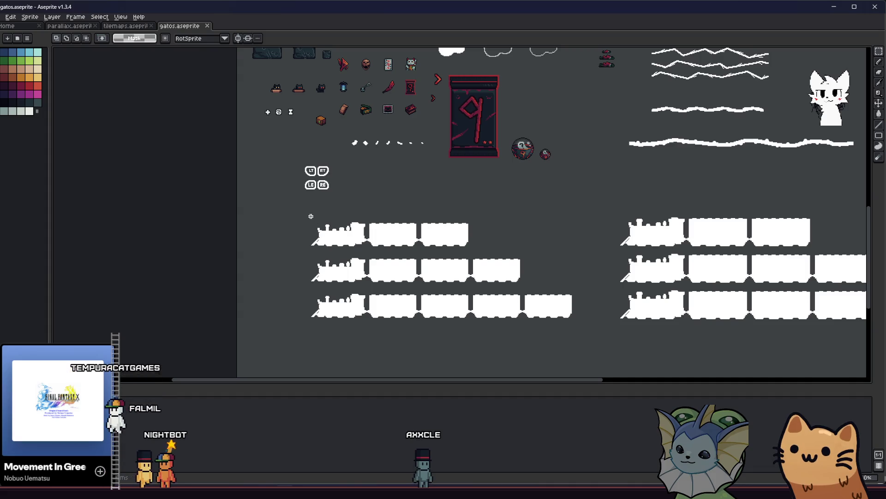
Draw a marquee selection around the small engine pulling two cars in the left group.
scroll(354, 326, up, 2)
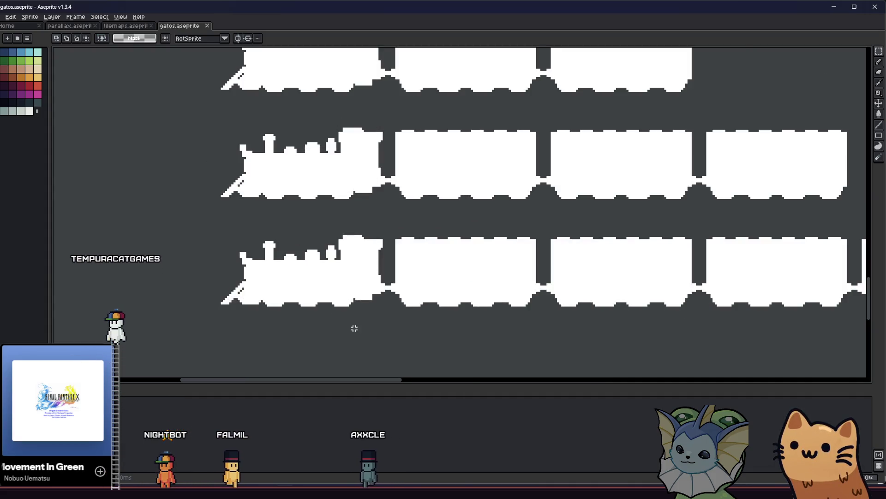
mouse_move(366, 305)
mouse_down()
mouse_move(363, 243)
mouse_move(215, 136)
mouse_move(204, 118)
mouse_up()
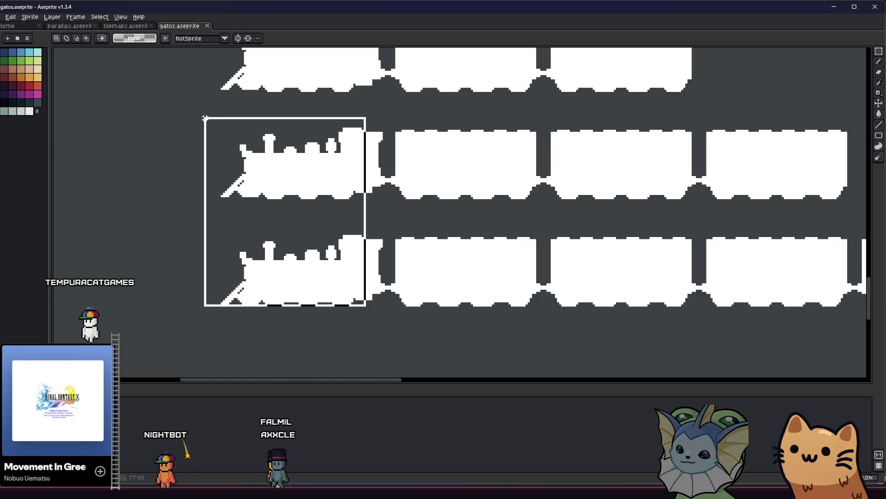
scroll(177, 191, down, 2)
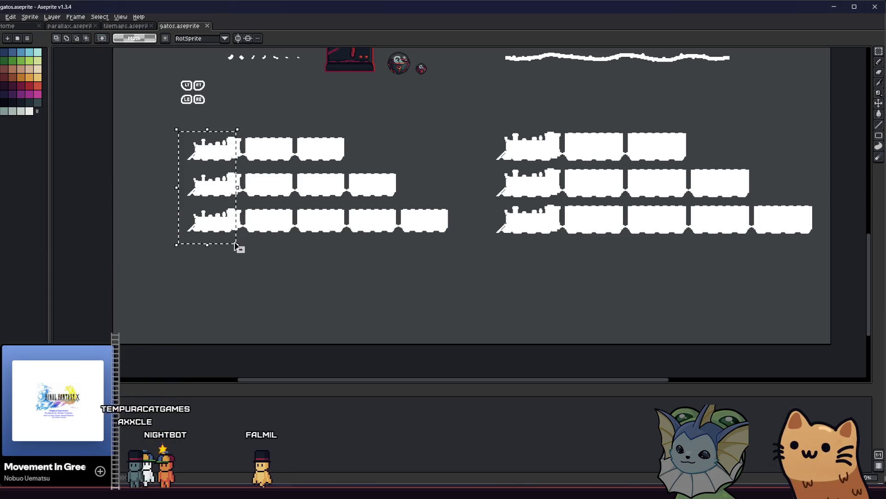
drag(236, 244, 238, 244)
click(252, 270)
scroll(240, 287, up, 1)
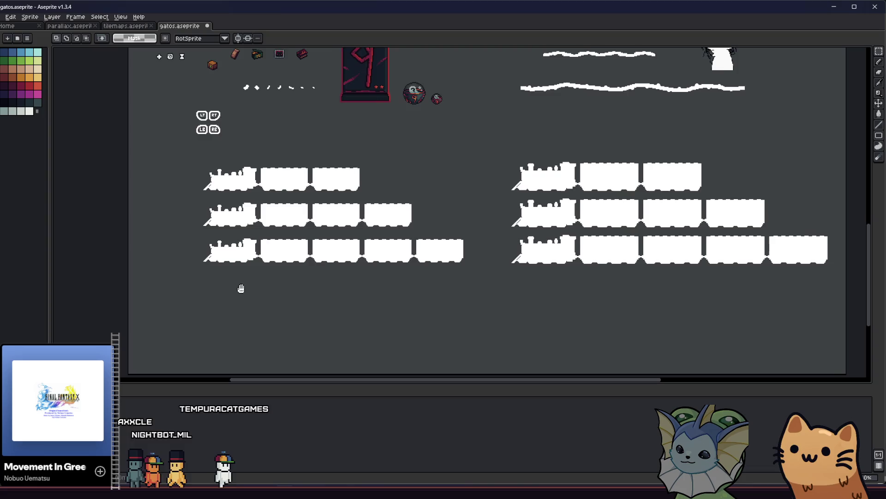
scroll(203, 184, up, 4)
scroll(210, 216, down, 5)
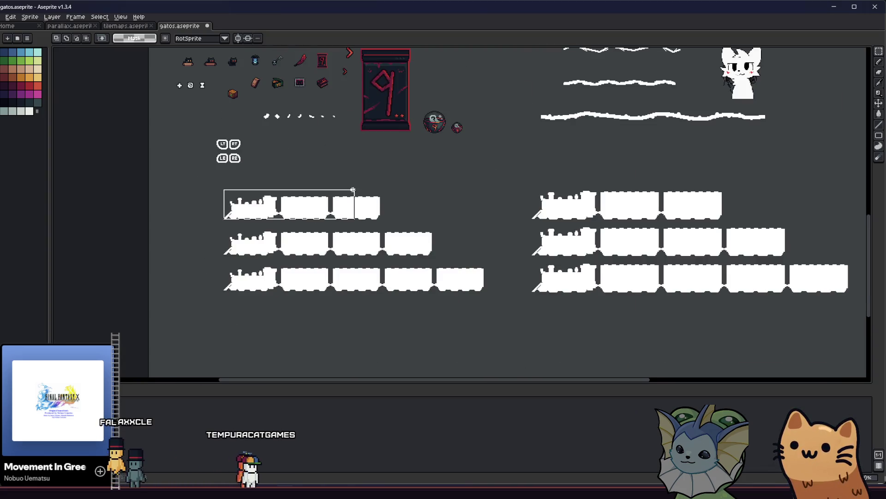
scroll(411, 237, up, 4)
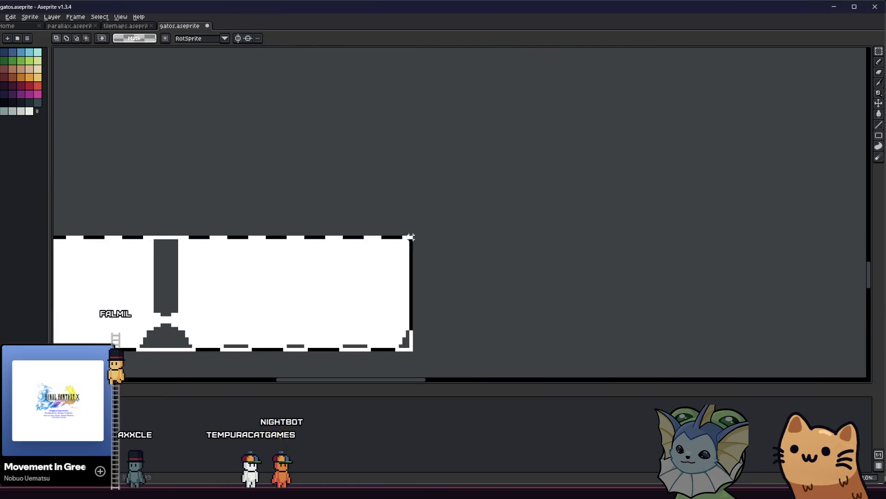
scroll(410, 235, down, 3)
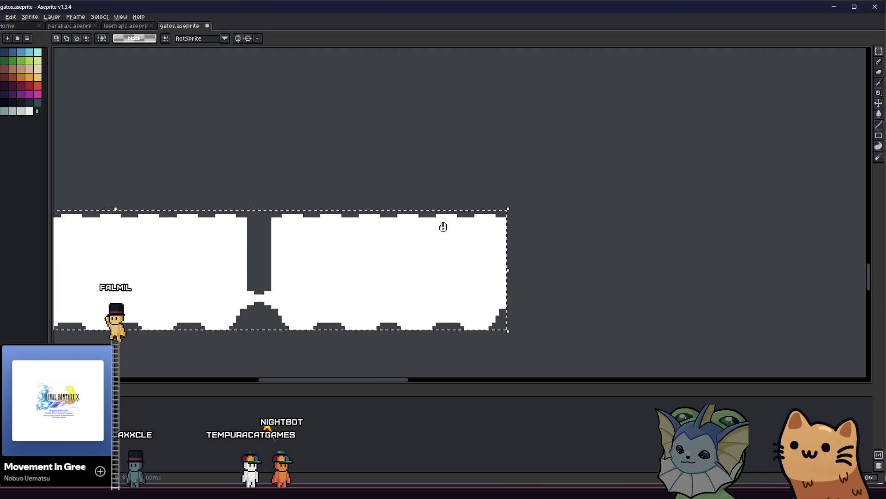
Export the selection as train_2_car_small.png into resources\Dante's 9\parallax\hub.
click(2, 17)
mouse_move(32, 86)
click(92, 88)
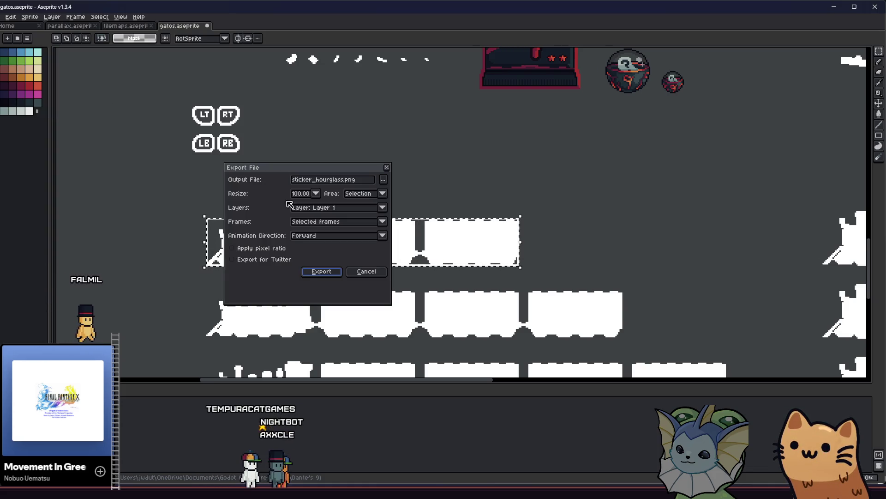
click(385, 179)
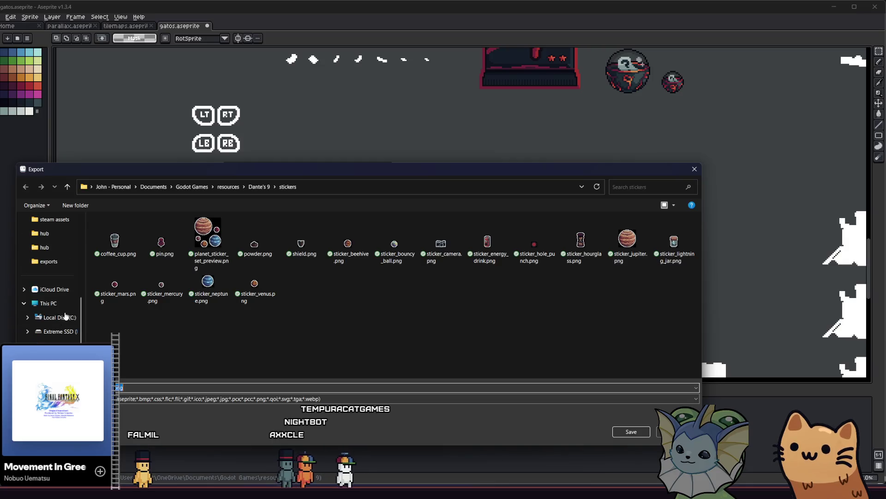
click(63, 246)
click(441, 257)
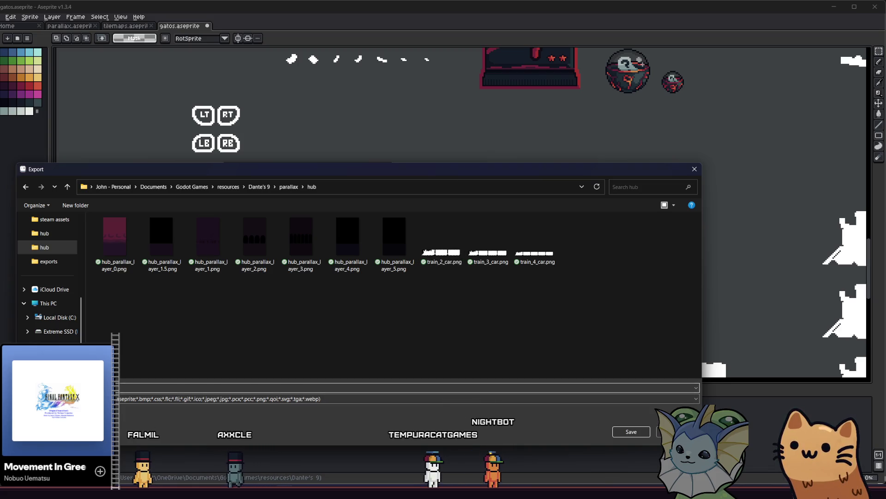
key(Return)
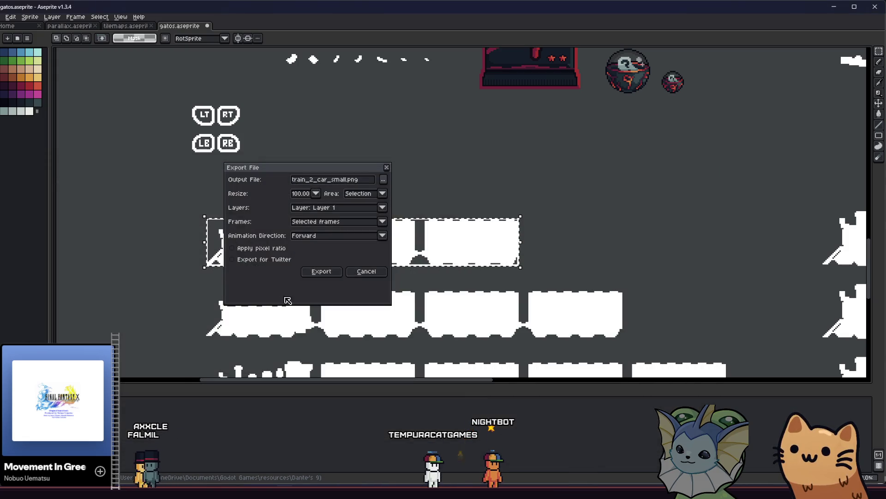
click(312, 276)
scroll(209, 345, down, 3)
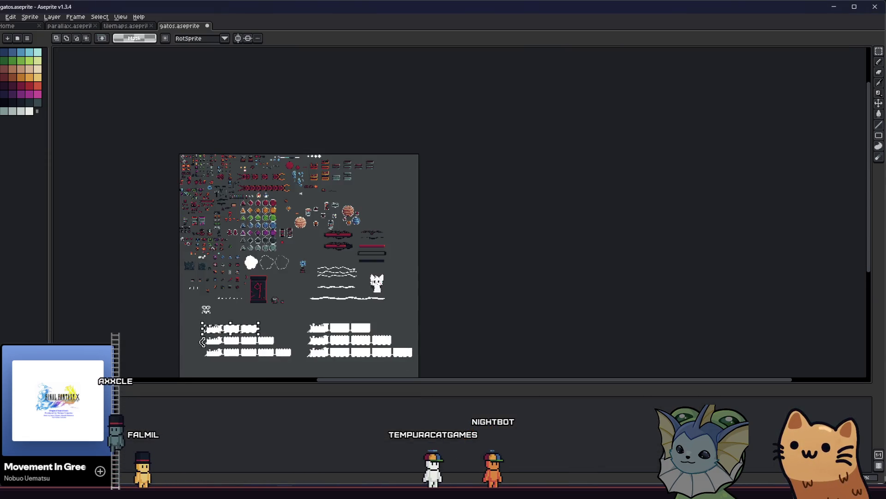
Clear the leftover selection around the middle train row, restoring it after the cut.
scroll(208, 345, up, 5)
mouse_move(209, 346)
mouse_down()
mouse_move(80, 283)
mouse_move(740, 233)
mouse_up()
scroll(740, 234, up, 2)
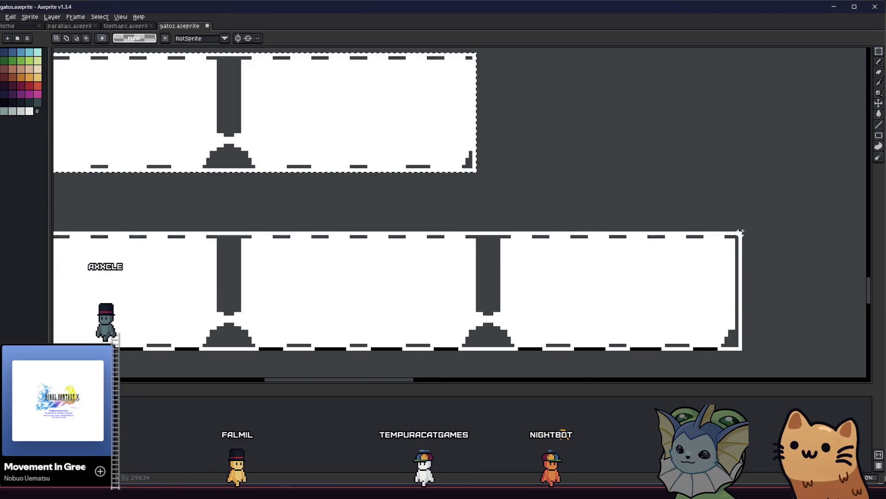
key(ctrl+x)
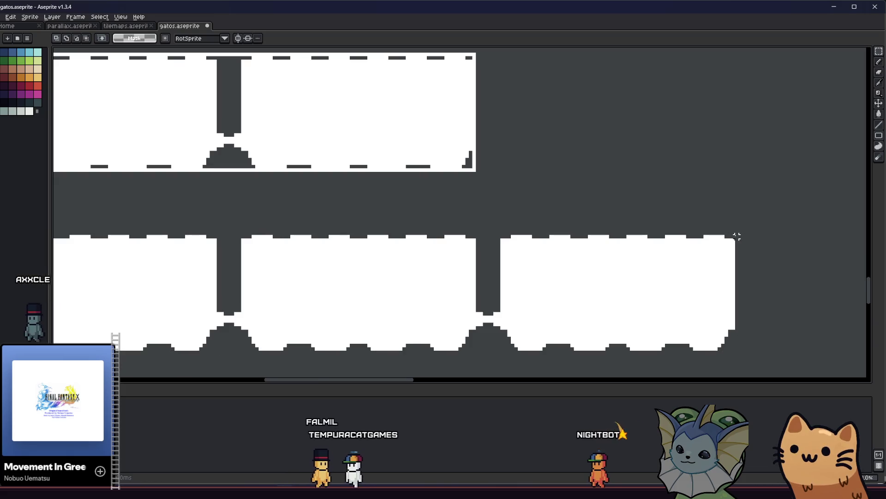
scroll(729, 232, down, 3)
key(ctrl+v)
scroll(548, 240, up, 3)
drag(547, 240, 549, 241)
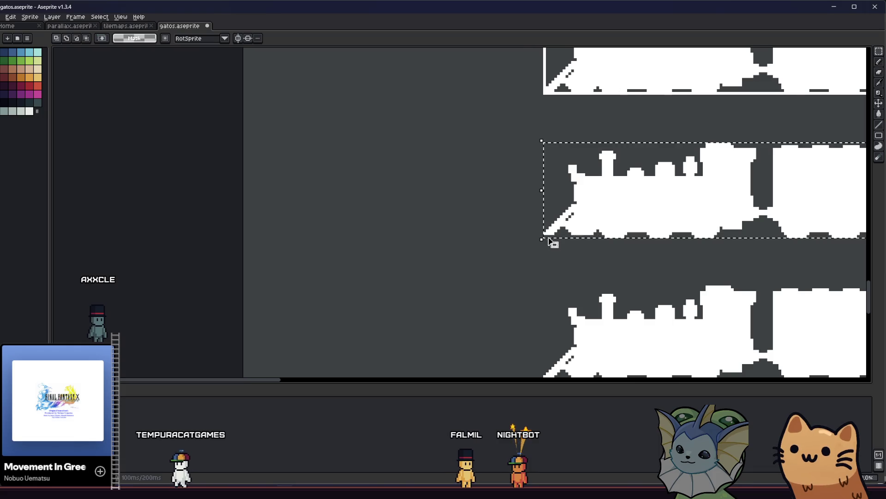
scroll(386, 291, down, 3)
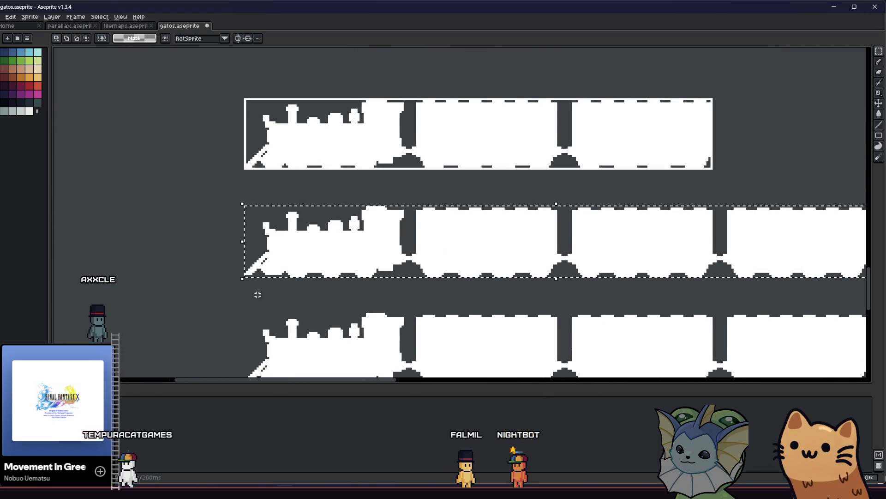
scroll(258, 294, down, 1)
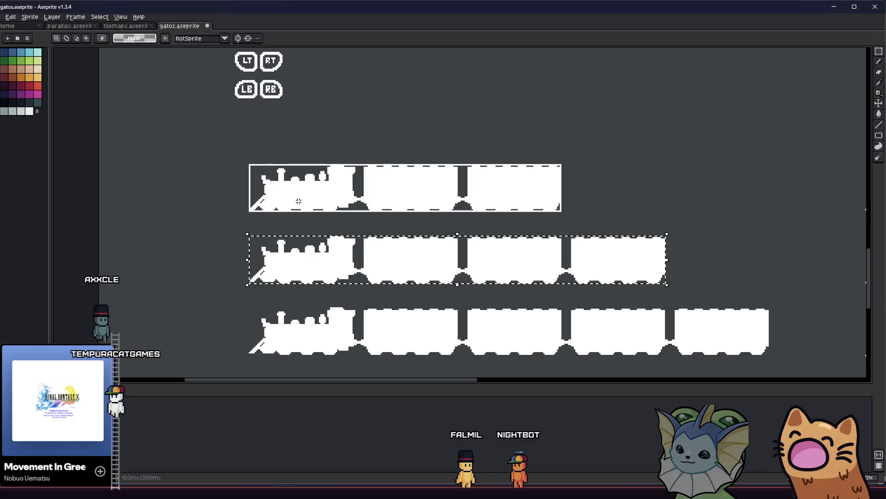
scroll(278, 213, up, 2)
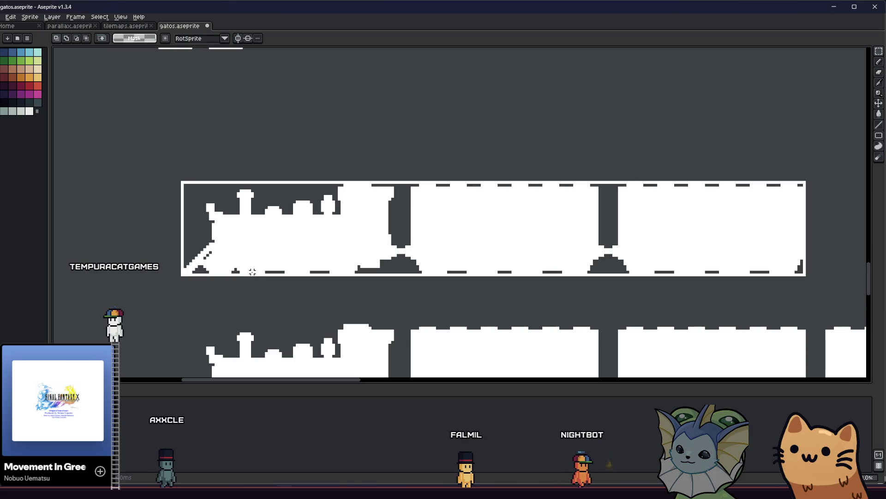
scroll(253, 272, down, 2)
scroll(248, 278, up, 1)
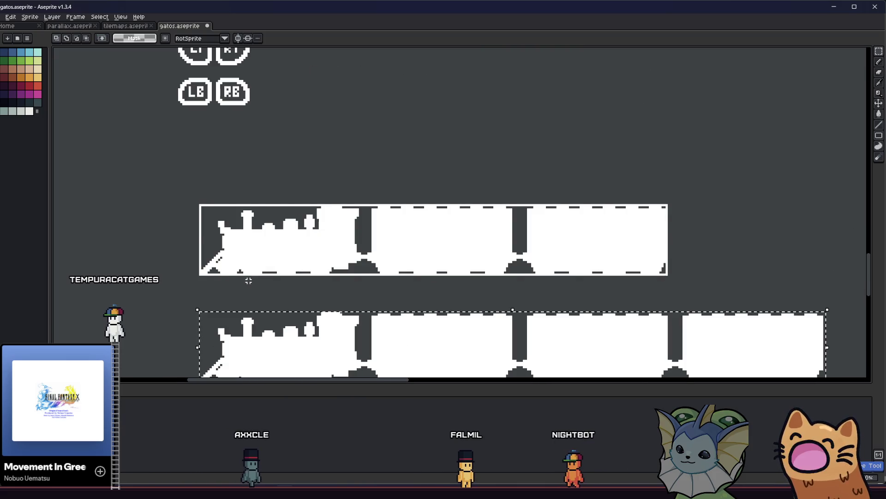
key(ctrl+z)
key(ctrl+z)
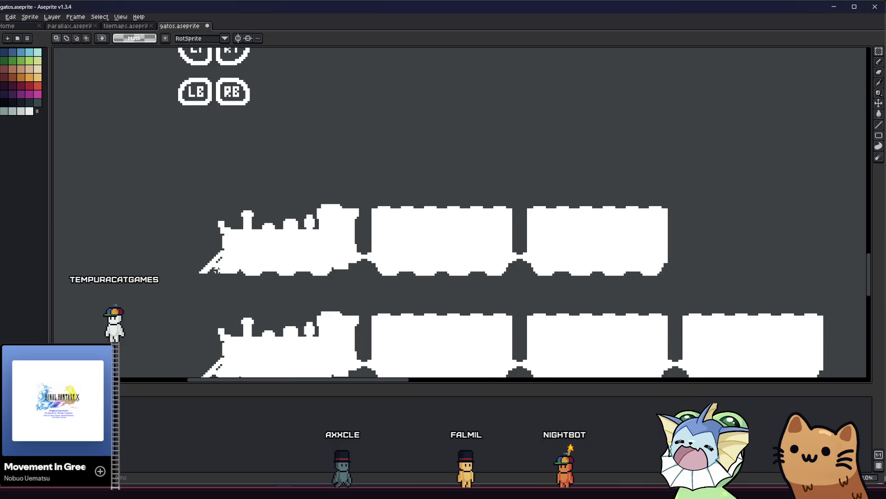
Pick the lower train row and cancel the accidental change made to it.
scroll(221, 281, down, 1)
scroll(184, 249, up, 1)
scroll(174, 323, up, 1)
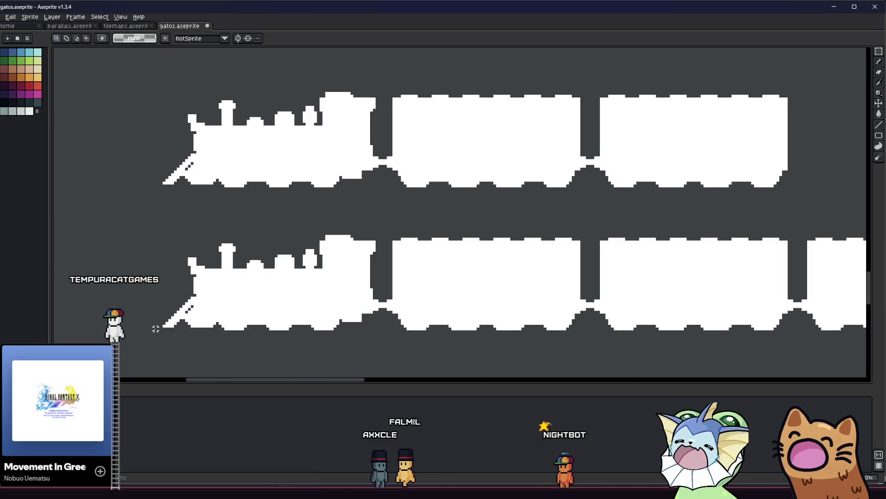
scroll(159, 329, up, 1)
scroll(166, 328, down, 3)
scroll(370, 273, up, 3)
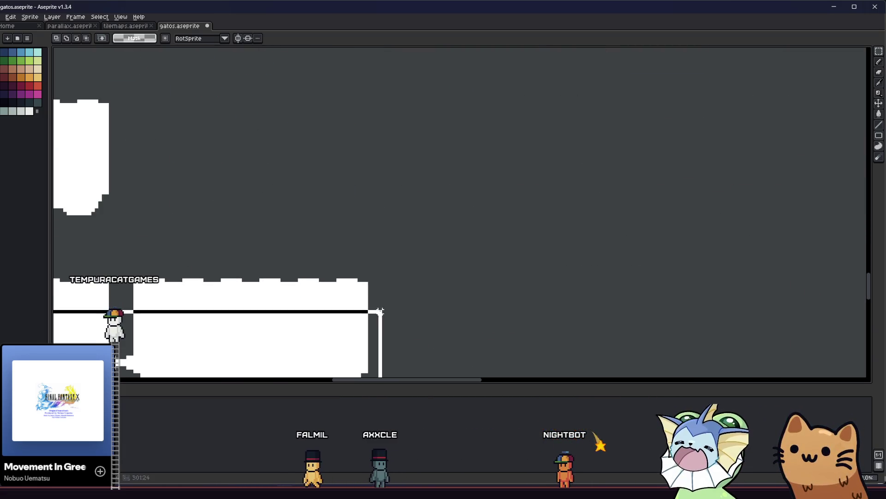
click(369, 273)
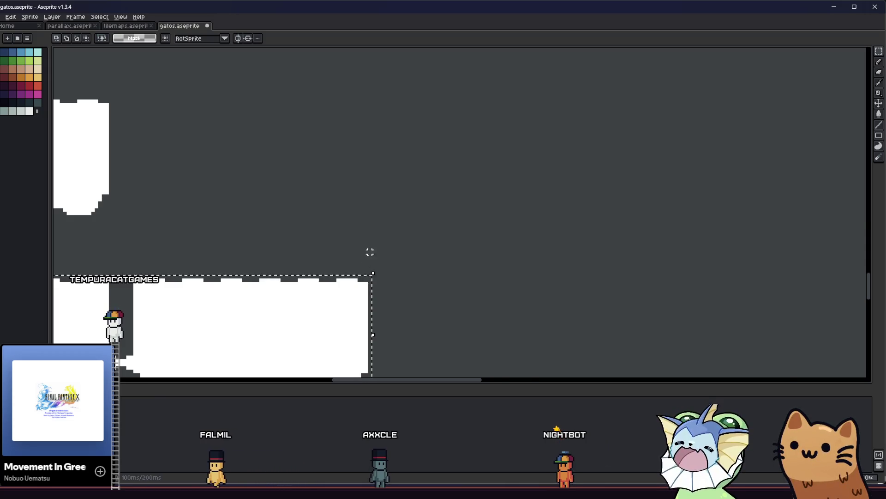
scroll(412, 259, down, 1)
drag(409, 276, 794, 259)
key(period)
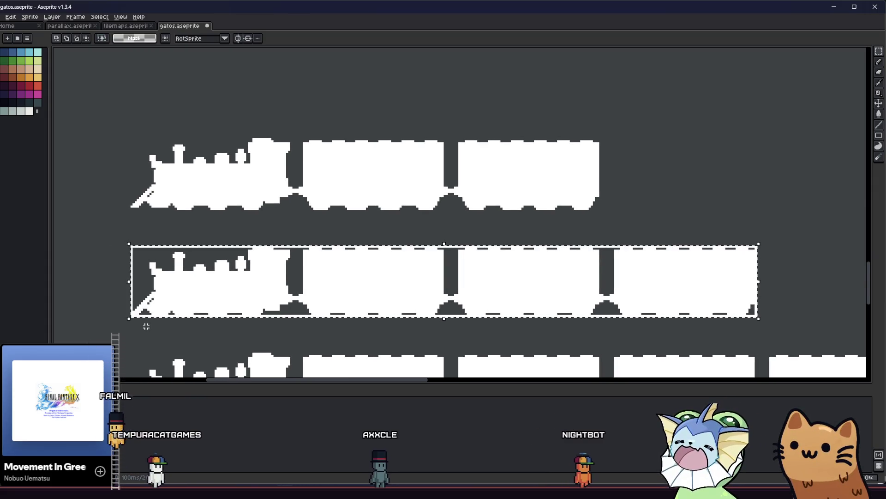
key(Escape)
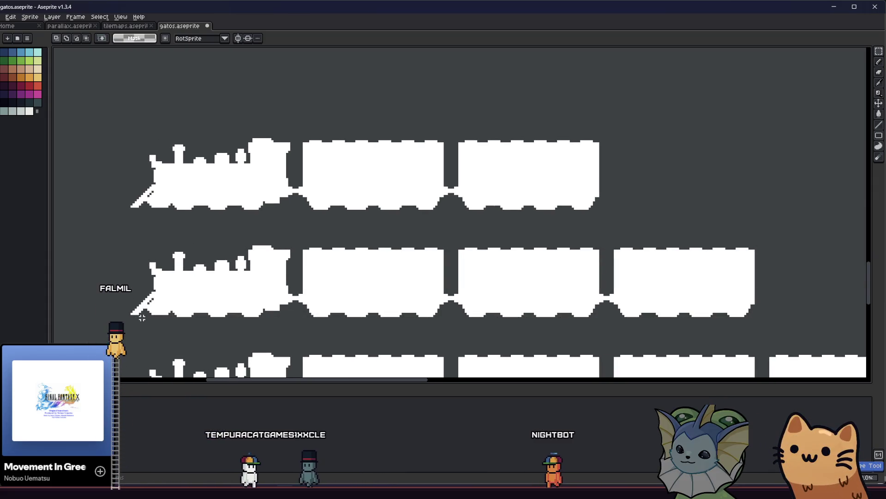
scroll(142, 320, up, 2)
scroll(142, 319, down, 3)
Draw a marquee selection around the small three-car train.
mouse_move(142, 319)
mouse_down()
mouse_move(564, 264)
mouse_move(574, 288)
mouse_up()
scroll(549, 269, up, 3)
scroll(493, 307, down, 1)
scroll(522, 265, up, 1)
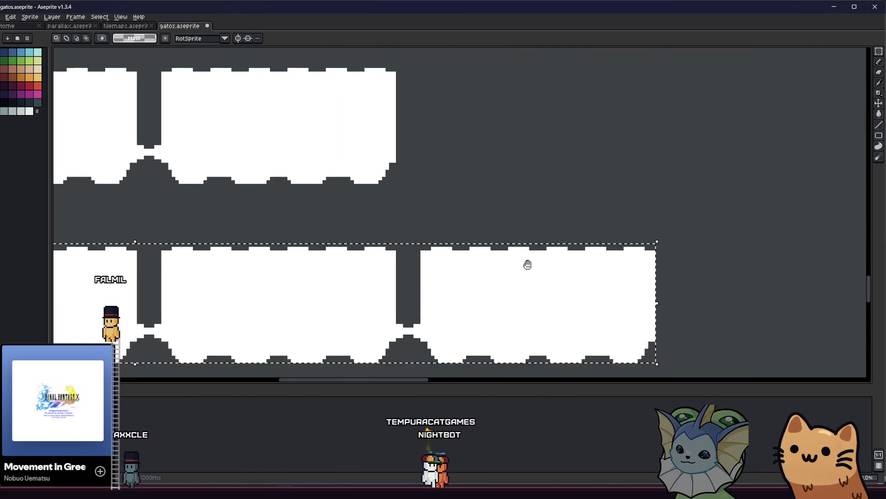
scroll(522, 265, down, 4)
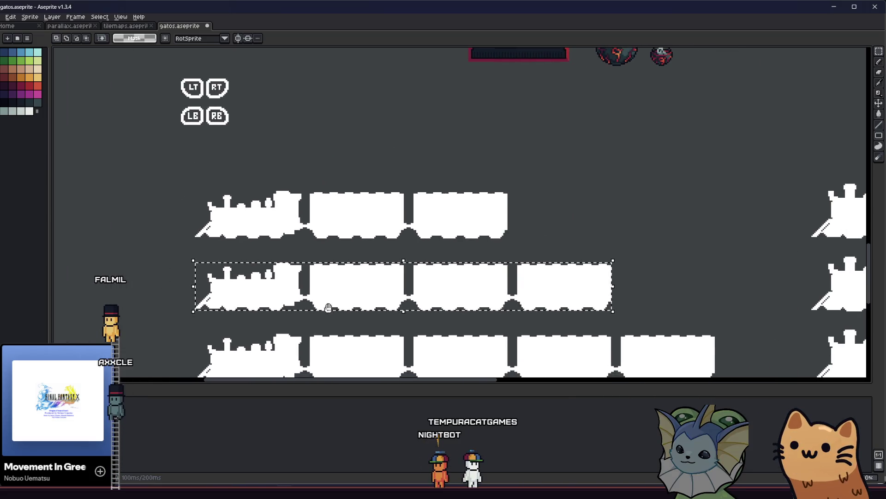
click(2, 16)
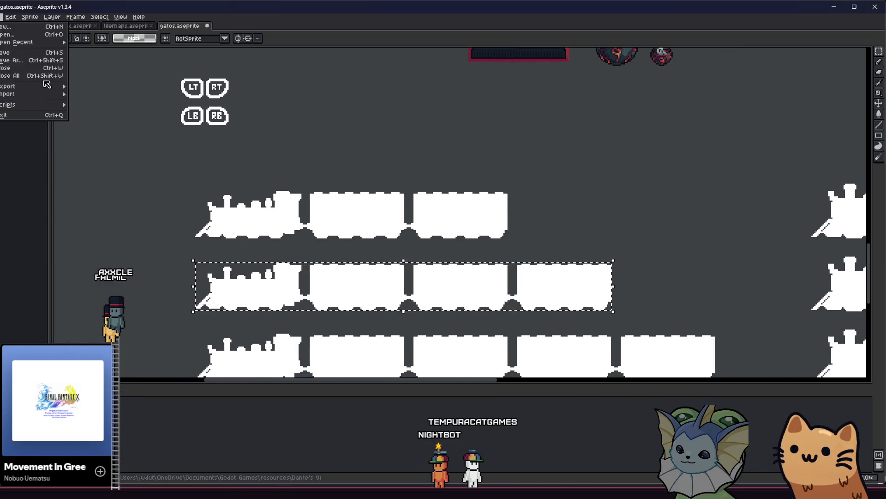
Dismiss the export settings and redraw the selection around the four-car small train row.
mouse_move(49, 86)
click(115, 87)
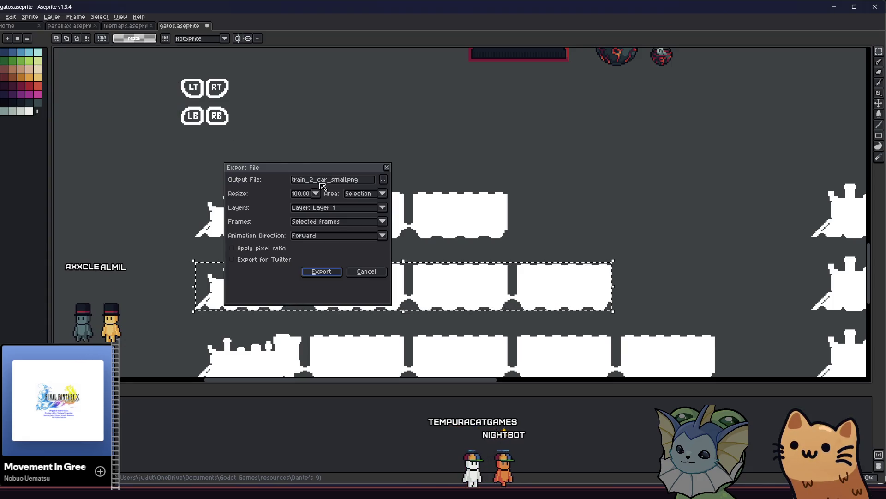
key(Return)
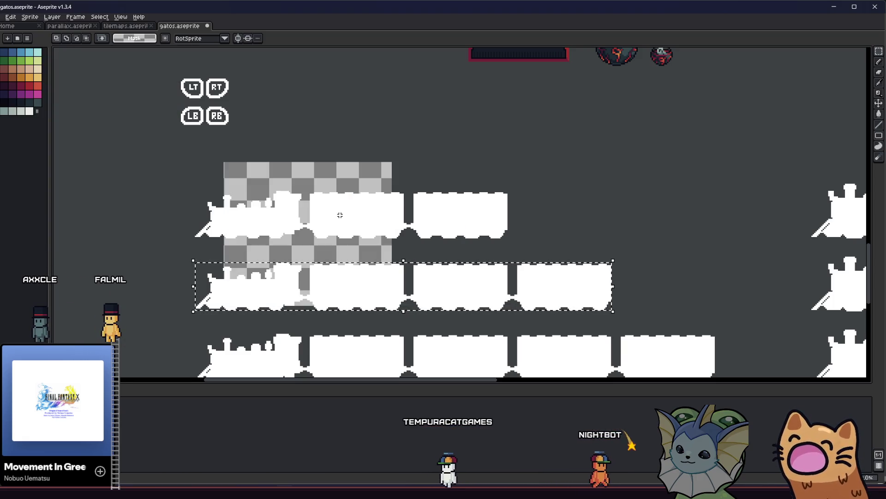
drag(297, 308, 258, 286)
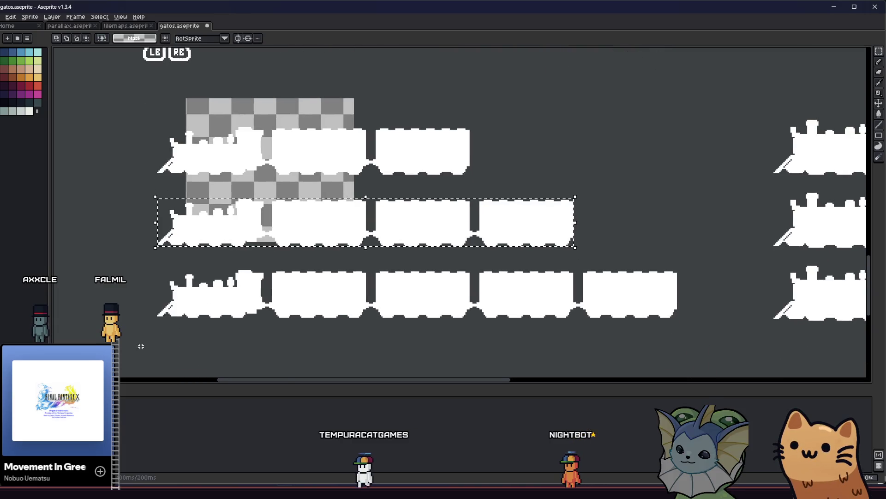
scroll(179, 310, up, 3)
scroll(182, 299, down, 2)
drag(190, 308, 426, 294)
scroll(426, 294, down, 3)
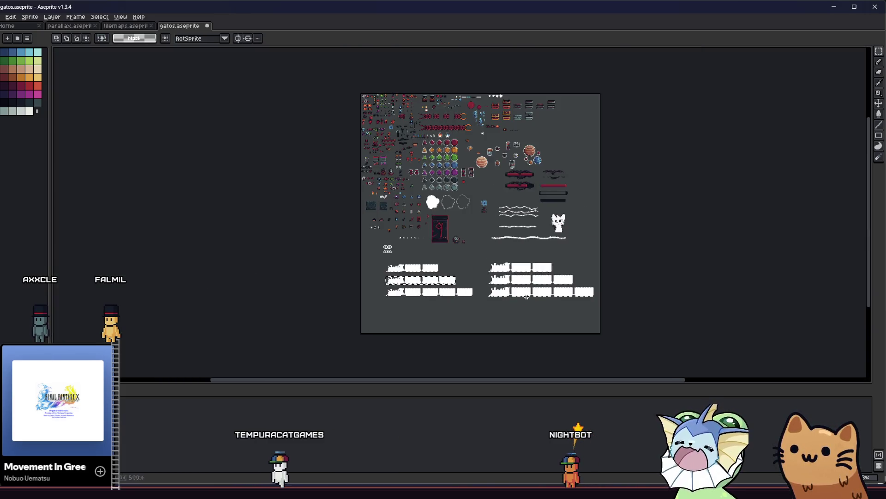
scroll(306, 259, up, 3)
drag(306, 258, 248, 261)
scroll(243, 260, up, 1)
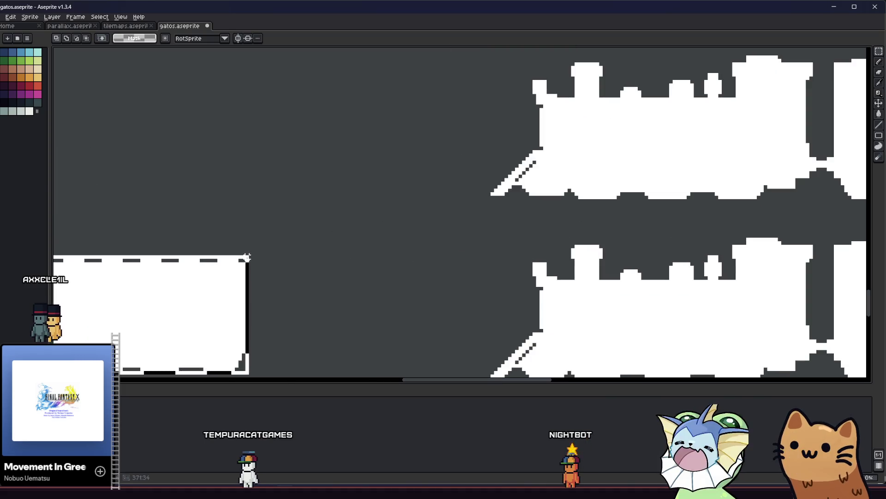
scroll(204, 275, down, 4)
scroll(374, 302, down, 1)
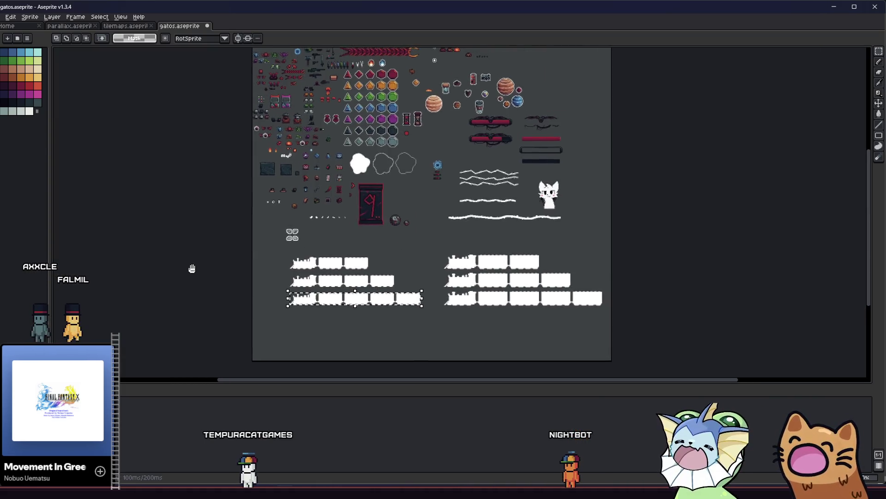
Export the selection as train_4_car_small.png and save the sprite sheet.
click(1, 17)
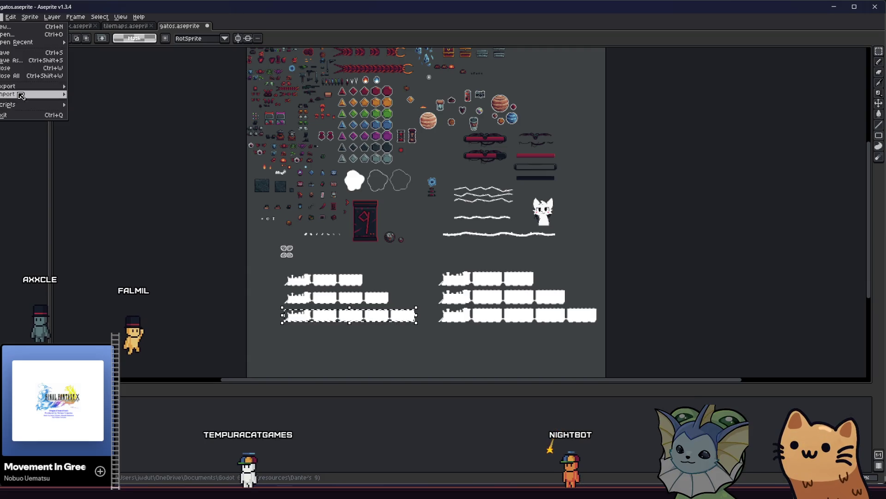
mouse_move(36, 92)
click(97, 88)
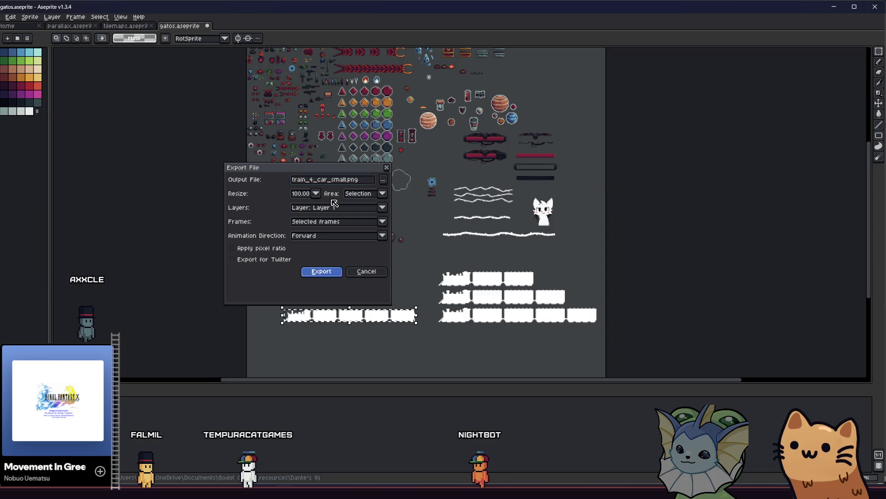
key(Return)
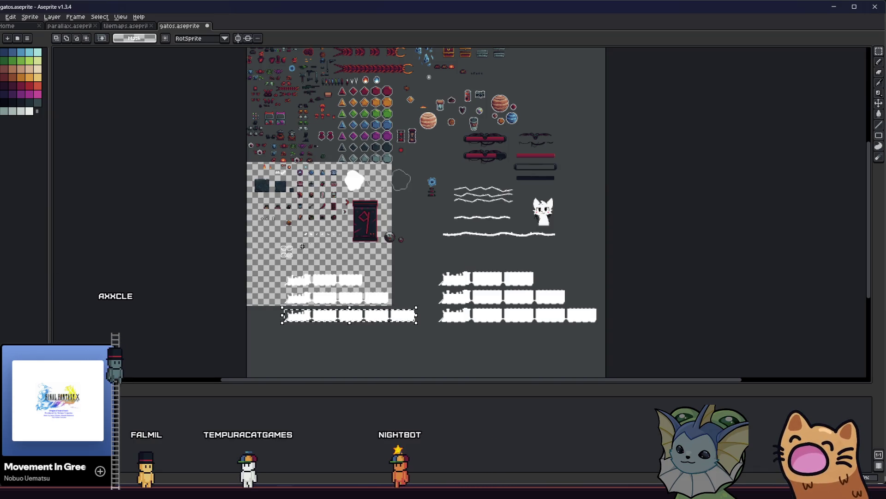
scroll(309, 245, up, 3)
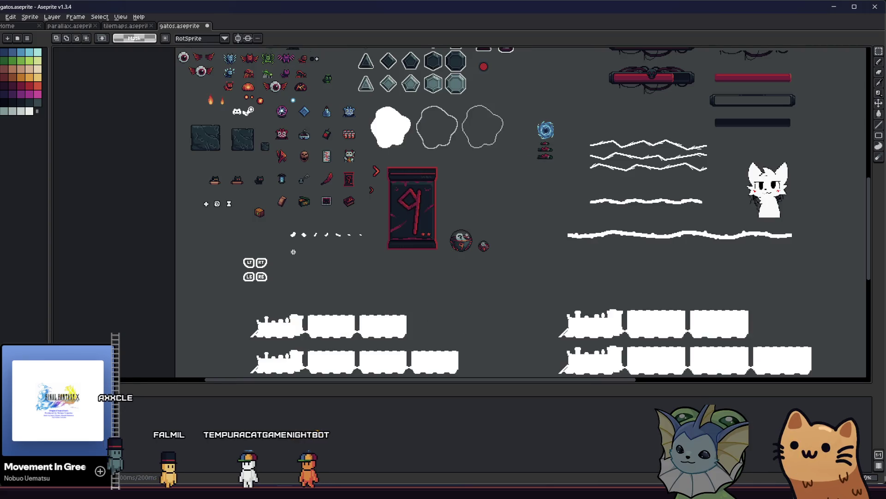
scroll(293, 251, down, 3)
scroll(293, 252, up, 3)
key(ctrl+s)
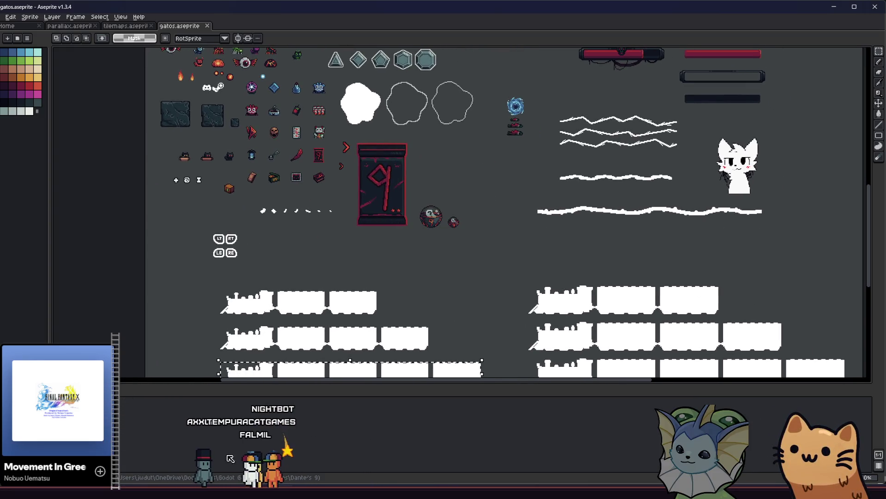
key(alt+Tab)
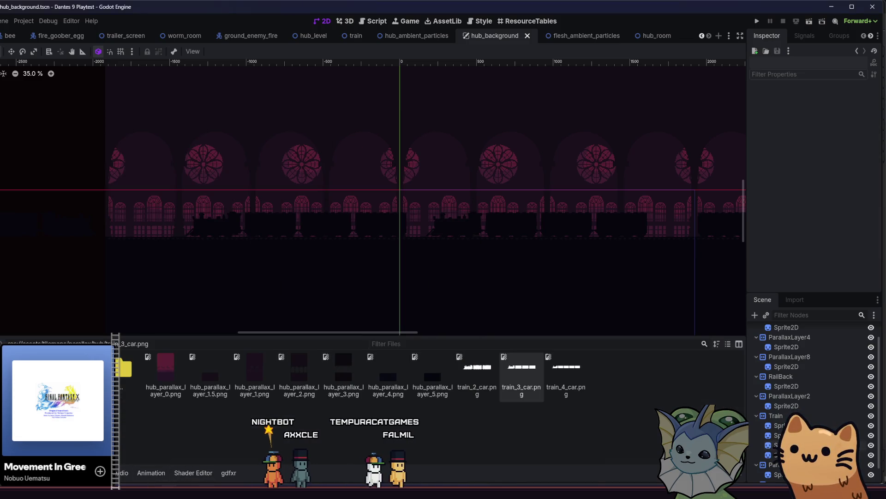
In File Explorer's parallax hub folder, select the three small train PNGs.
key(super+e)
scroll(16, 267, down, 2)
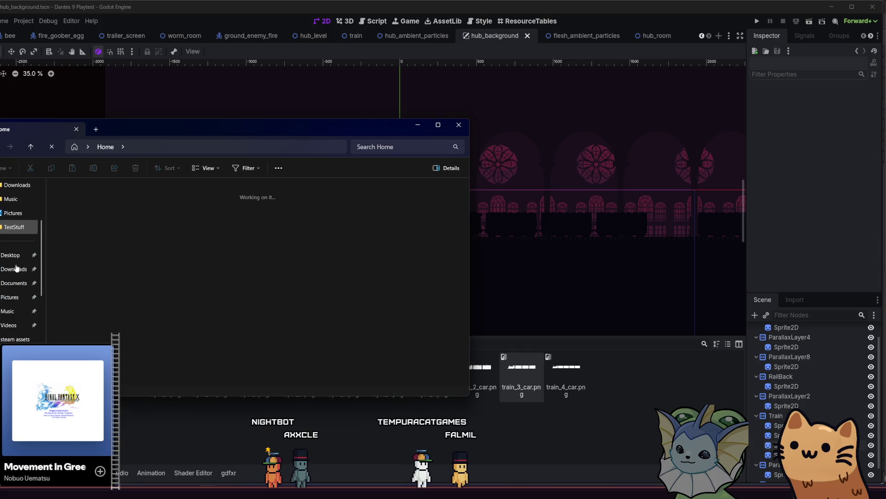
scroll(20, 244, up, 2)
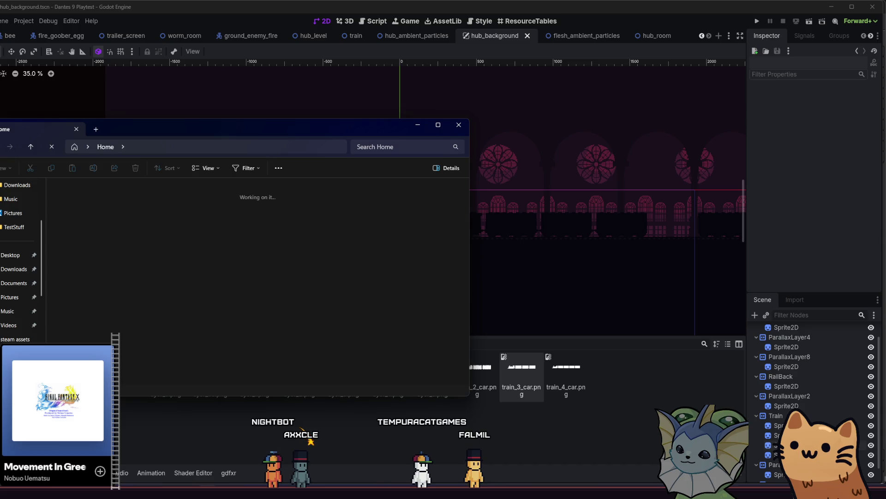
key(alt+Left)
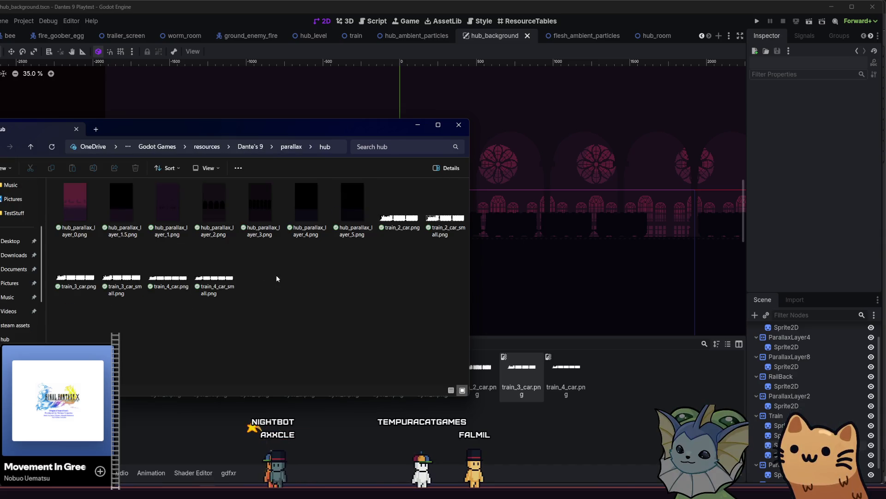
click(227, 277)
ctrl+click(121, 277)
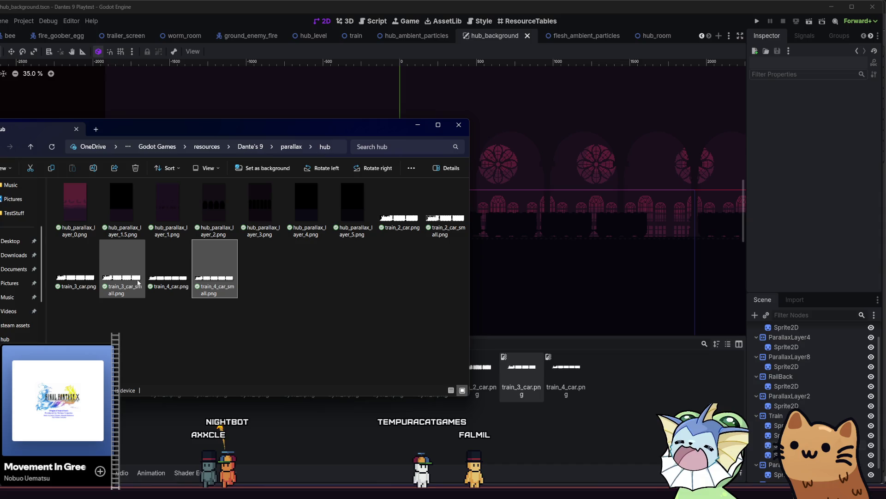
ctrl+click(431, 223)
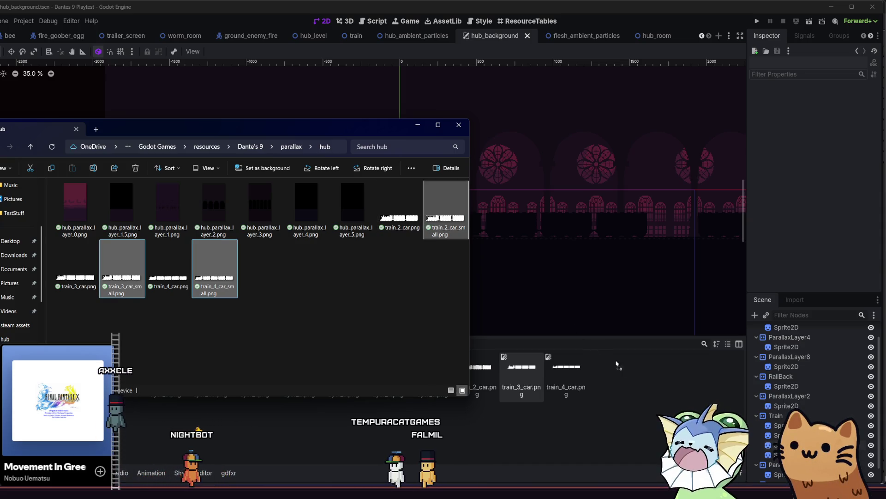
Hide the File Explorer window and bring Aseprite back to the front.
key(alt+Tab)
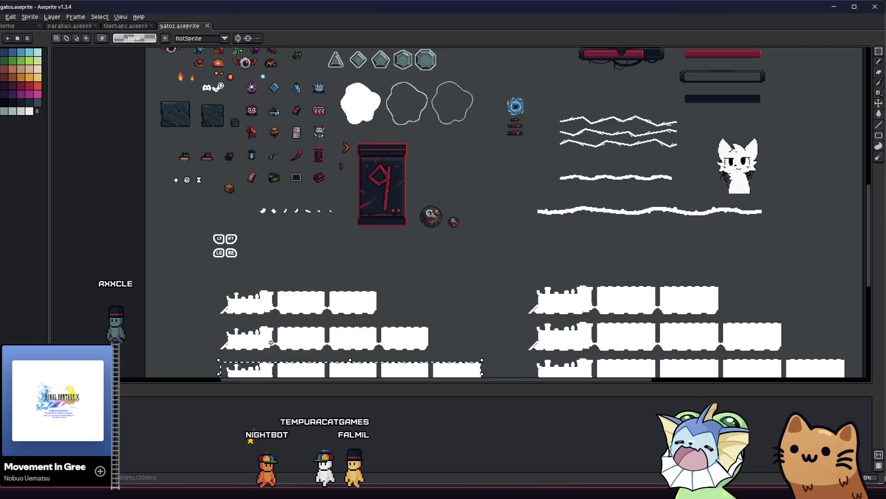
key(alt+Tab)
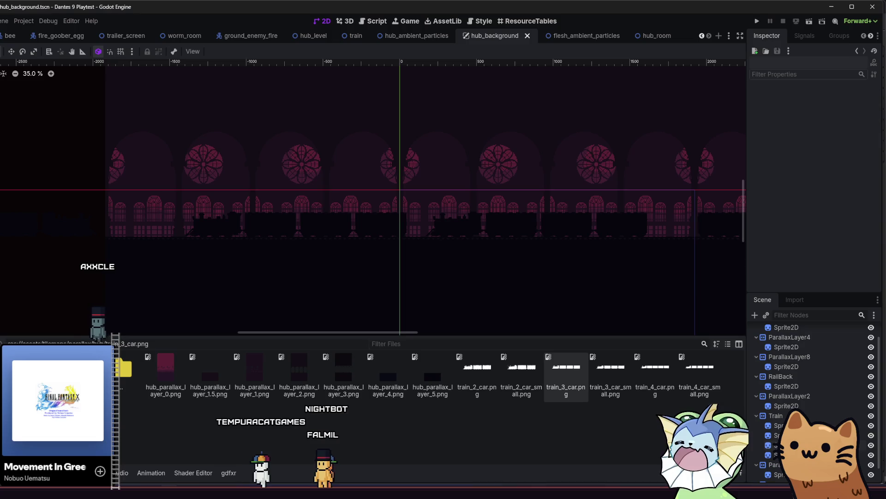
mouse_move(284, 492)
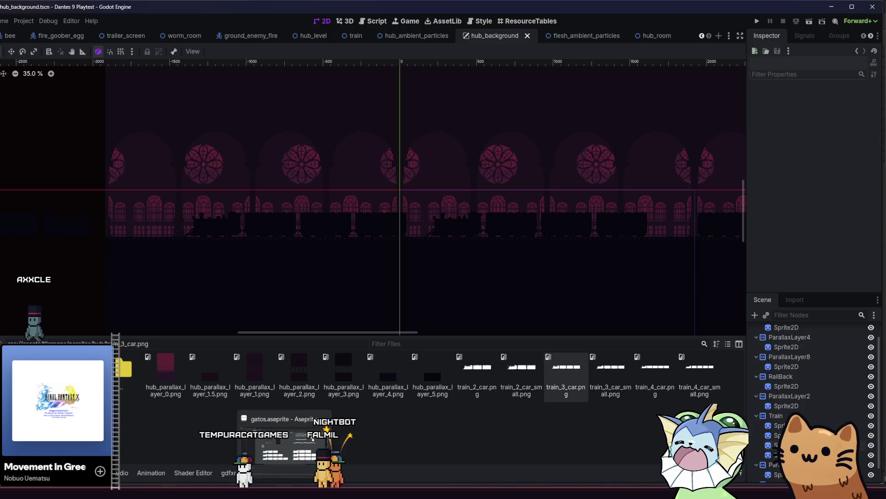
click(206, 492)
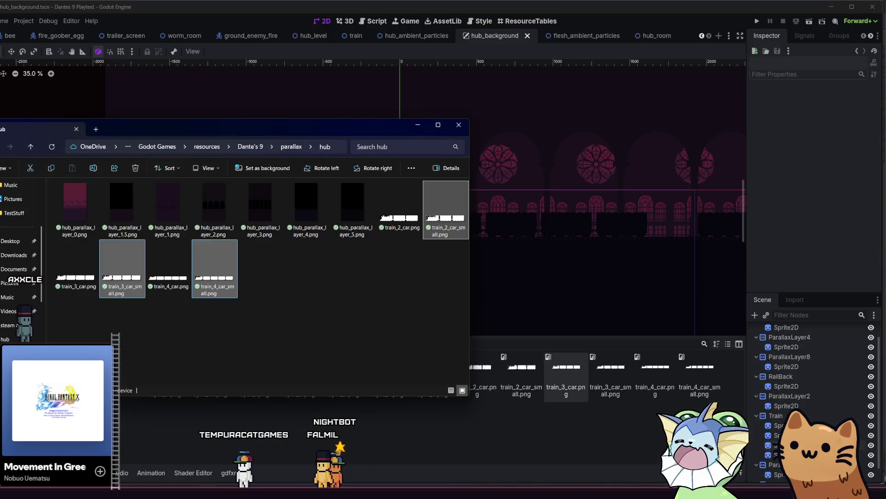
click(206, 492)
click(284, 493)
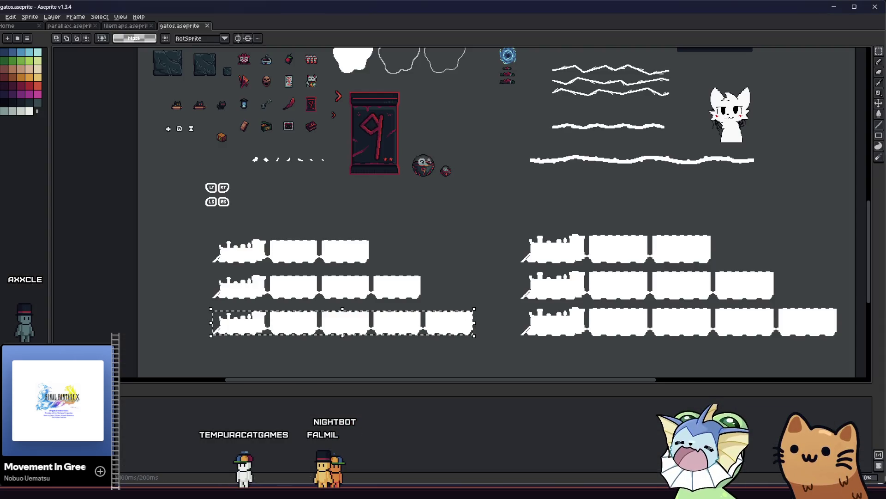
scroll(221, 245, up, 2)
scroll(193, 217, up, 4)
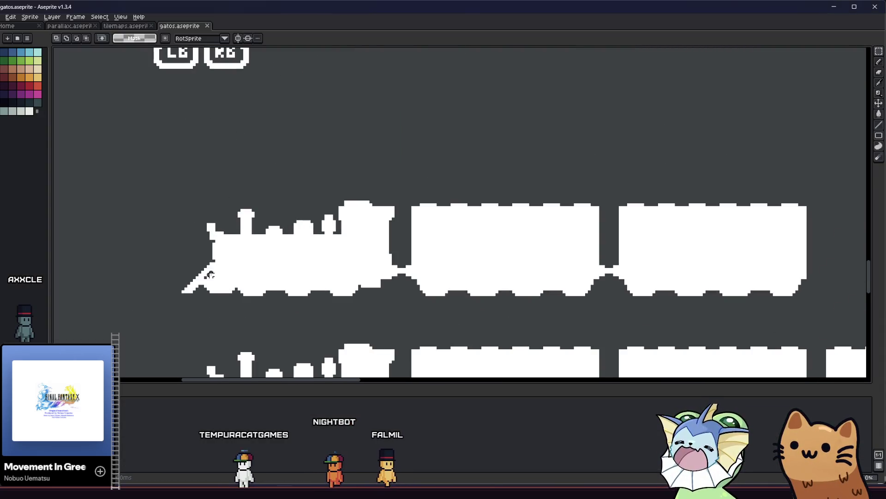
scroll(180, 296, down, 2)
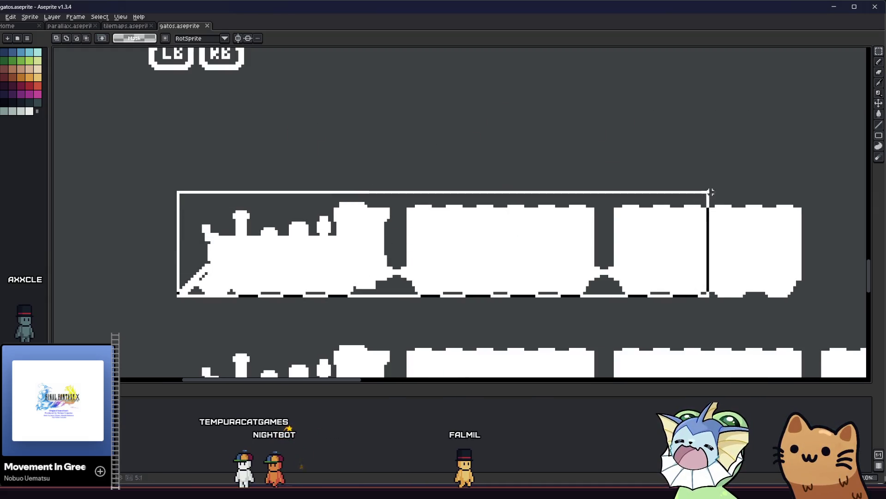
scroll(800, 198, up, 2)
scroll(813, 212, down, 2)
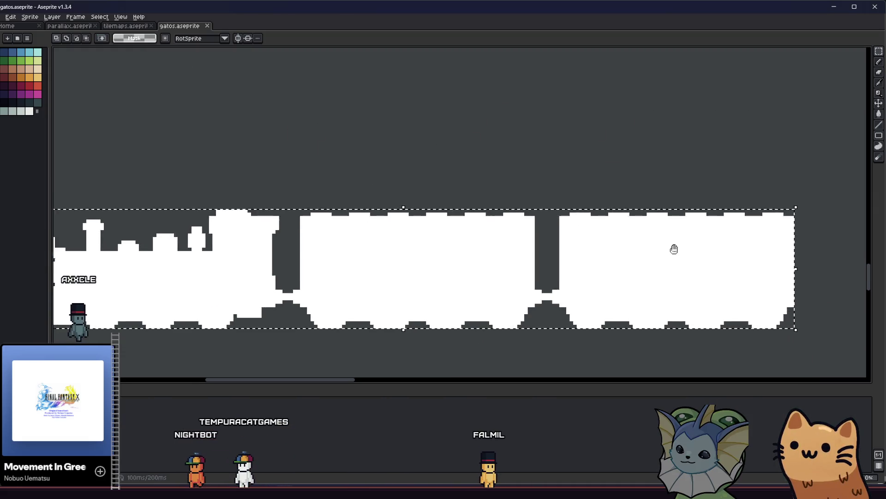
scroll(692, 249, left, 1)
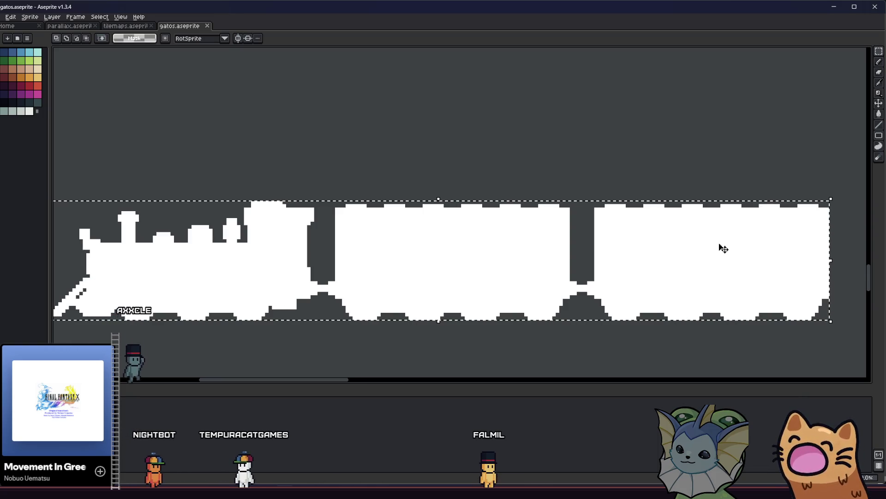
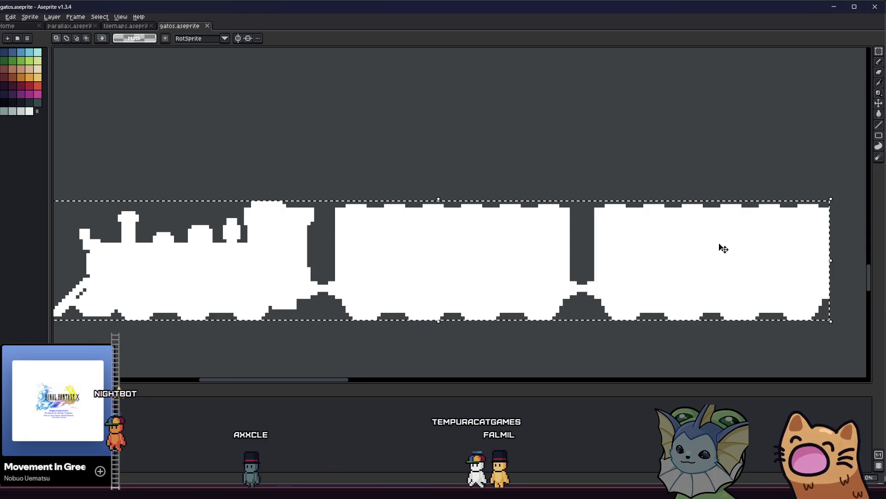
Export the selected small train as train_4_car_small.png over the existing file, then deselect.
scroll(601, 246, down, 1)
scroll(507, 247, down, 1)
mouse_move(348, 274)
mouse_down()
mouse_move(328, 272)
mouse_move(291, 242)
mouse_up()
scroll(327, 261, down, 1)
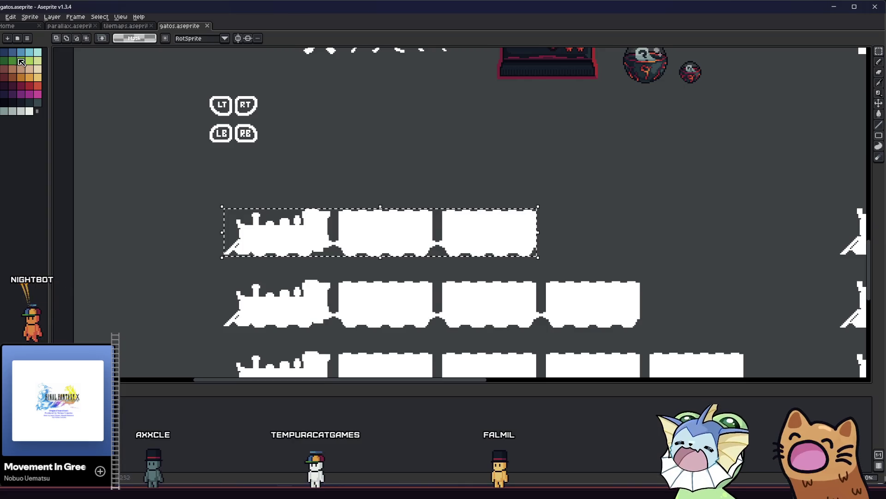
key(alt+f)
mouse_move(46, 87)
click(89, 89)
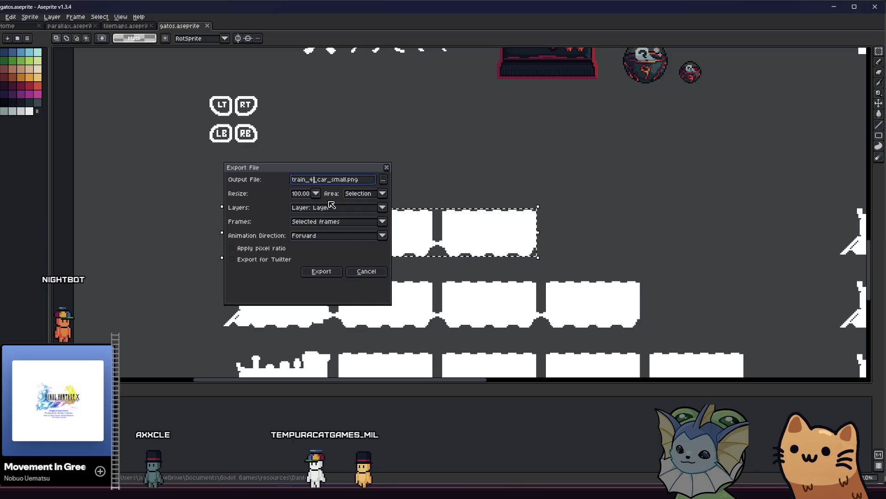
key(Return)
key(Return)
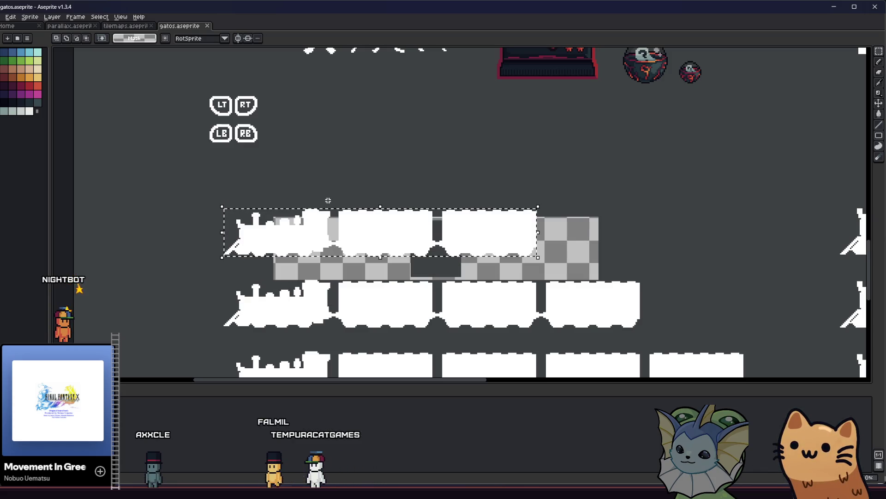
key(ctrl+d)
key(alt+Tab)
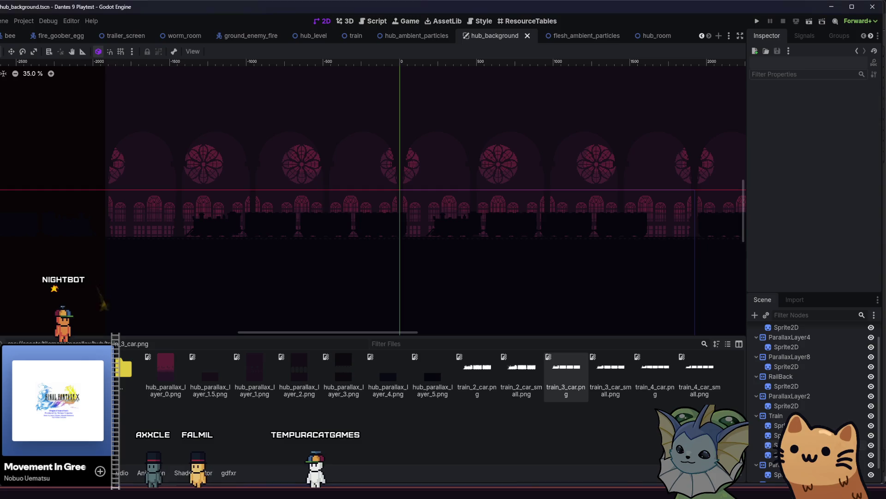
Check the exported images in the hub folder and review ParallaxLayer2's and RailBack's parallax settings.
key(alt+Tab)
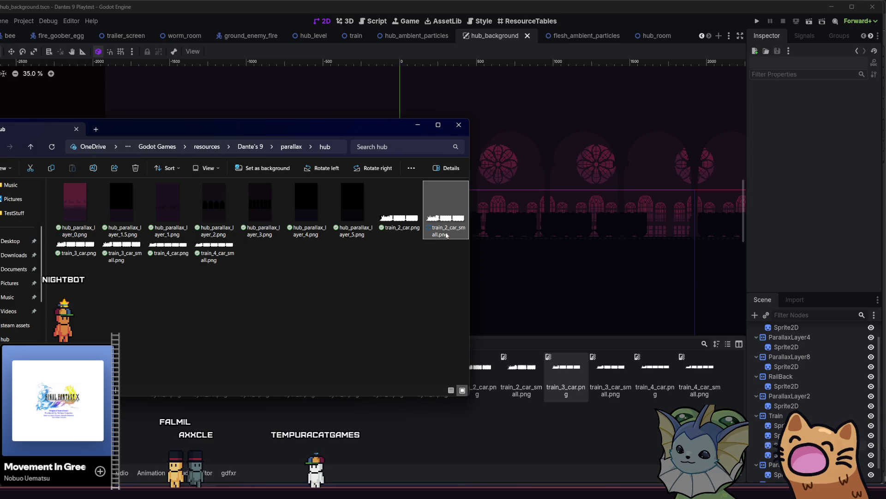
key(alt+Tab)
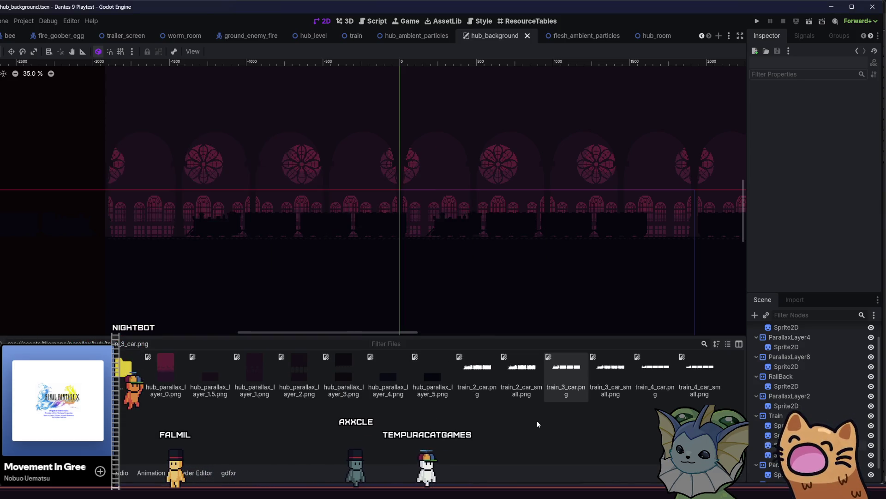
scroll(446, 251, down, 2)
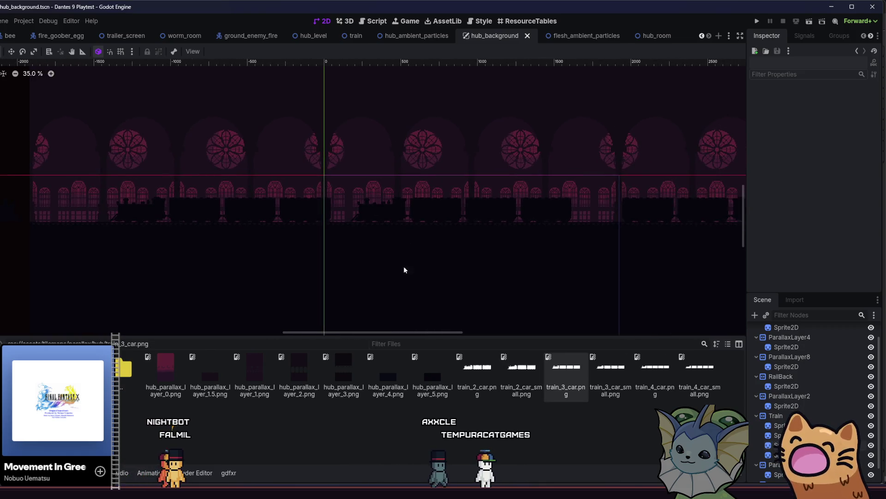
click(801, 397)
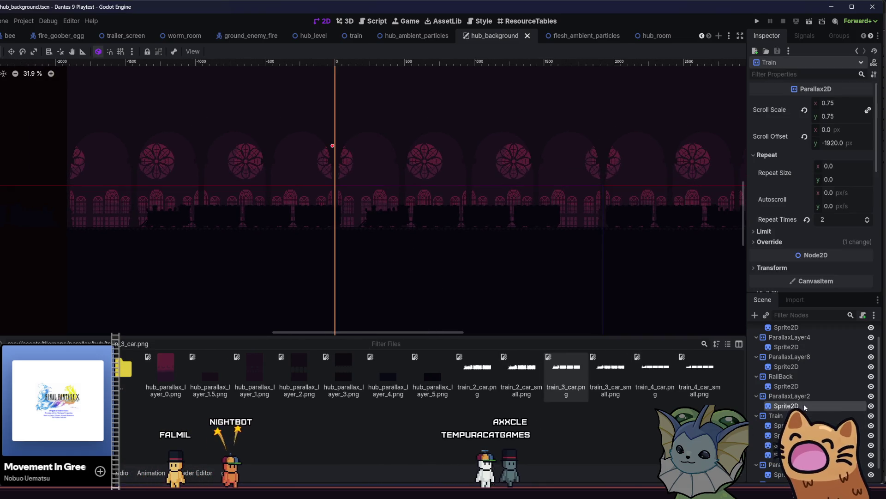
click(823, 376)
click(872, 377)
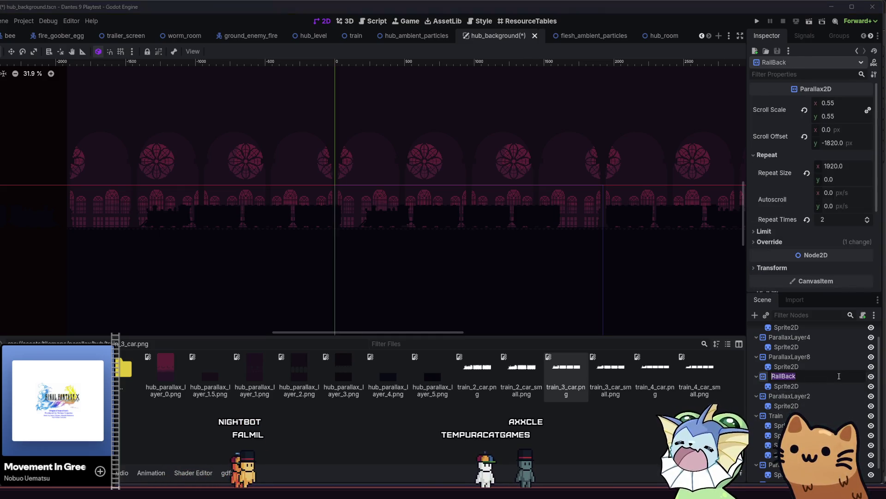
Duplicate the RailBack layer and rename the copy Train2.
right_click(805, 376)
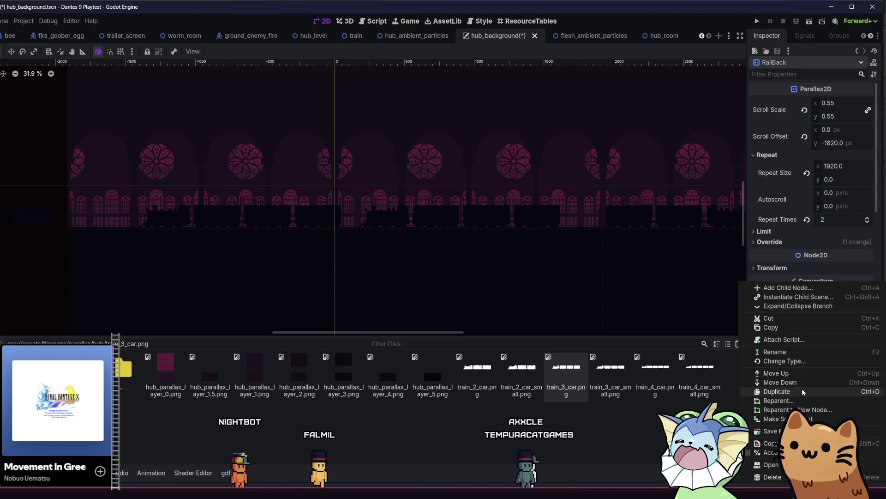
click(802, 389)
double_click(797, 395)
text(Train)
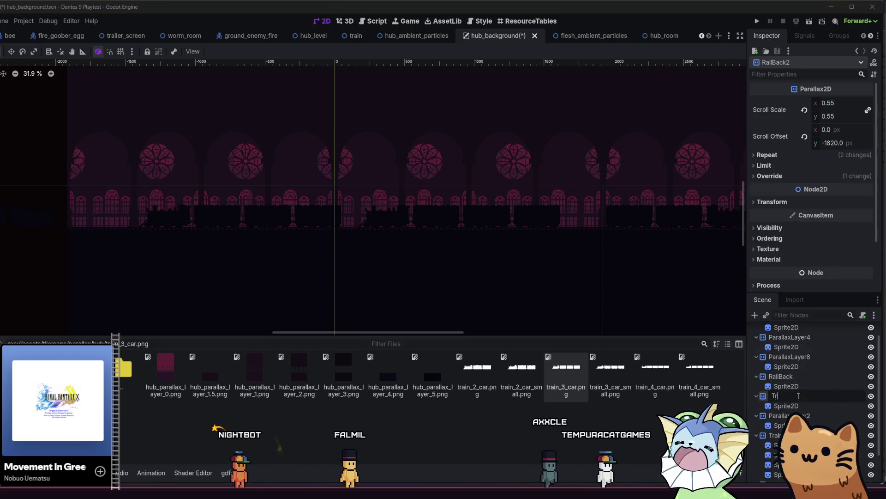
key(Return)
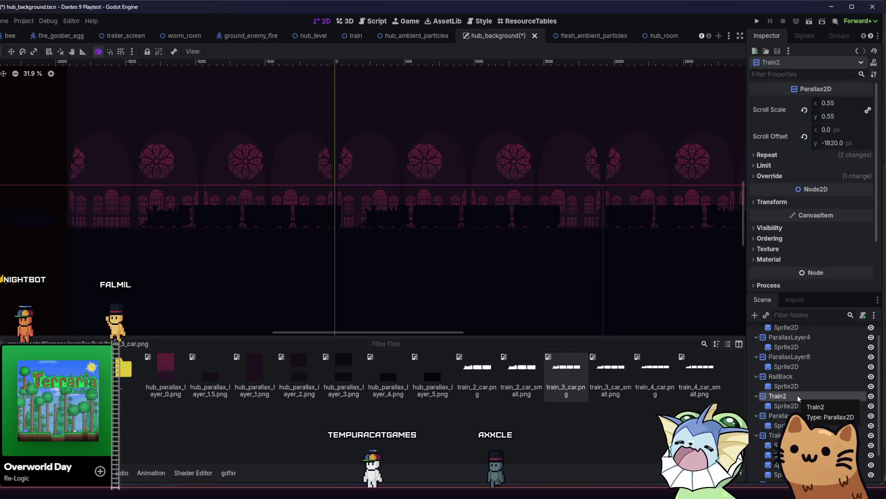
scroll(880, 462, down, 2)
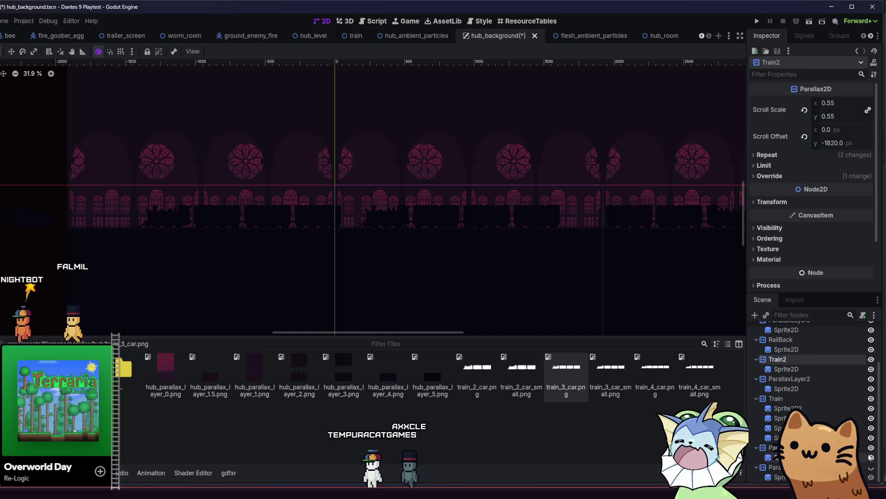
Hide the Train and ParallaxLayer2 layers and assign train_2_car_small.png as Train2's sprite texture.
click(871, 399)
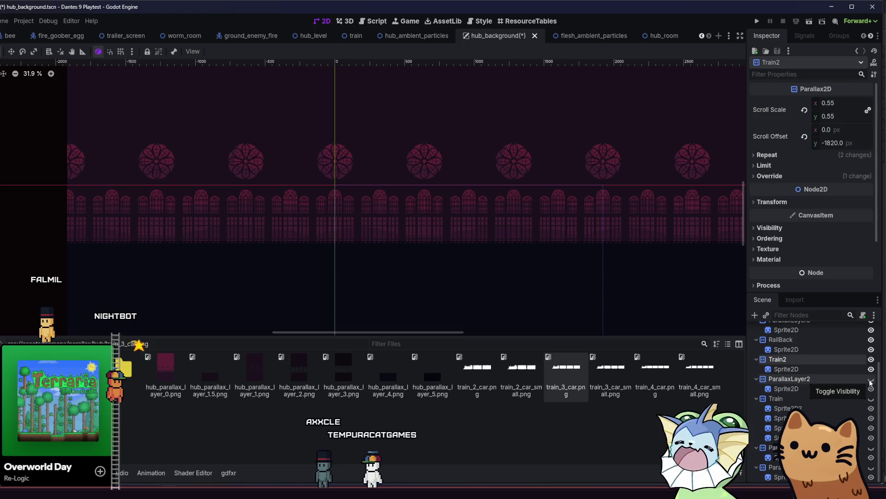
click(871, 379)
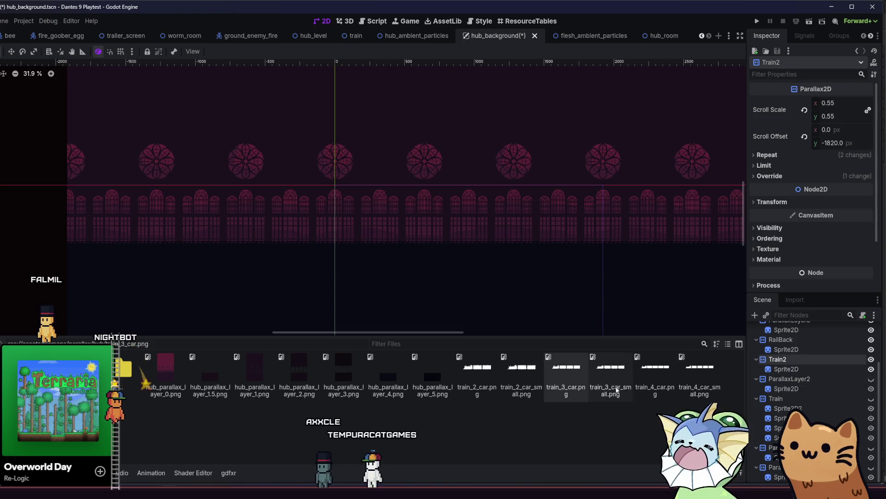
click(806, 368)
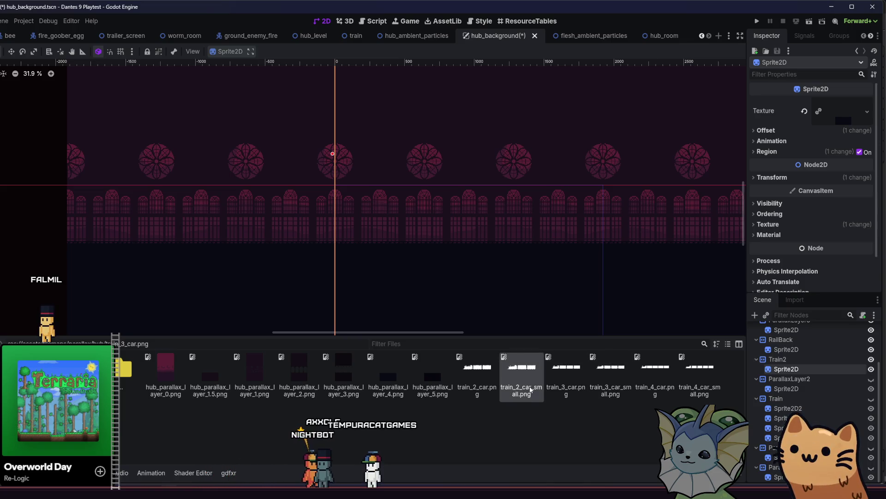
drag(530, 386, 844, 110)
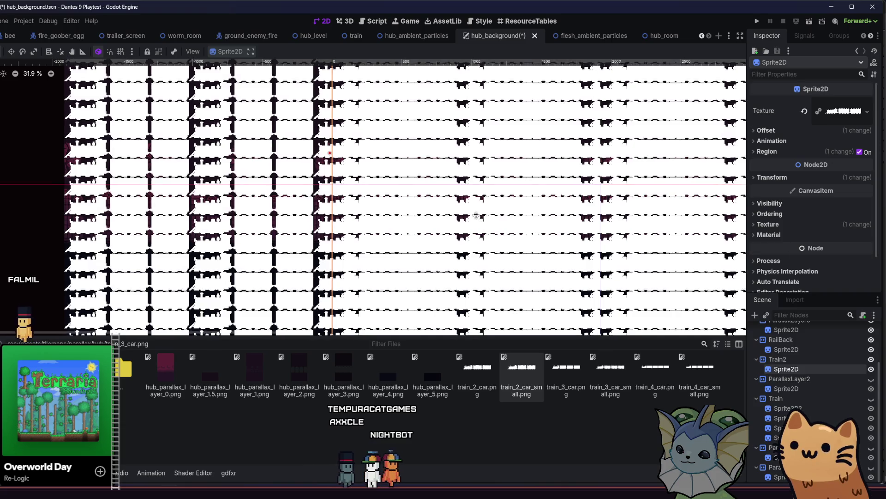
Turn off Region cropping on Train2's Sprite2D.
scroll(472, 204, down, 6)
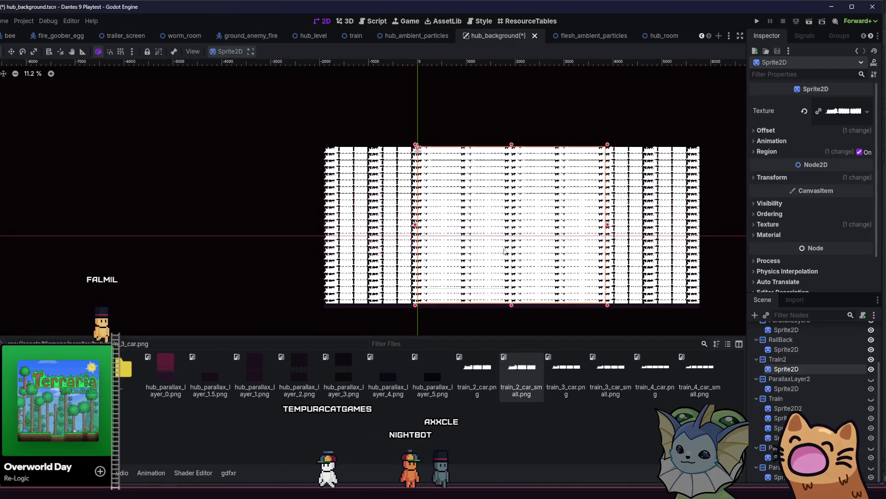
click(765, 130)
click(766, 130)
click(771, 141)
click(773, 141)
click(769, 152)
click(859, 152)
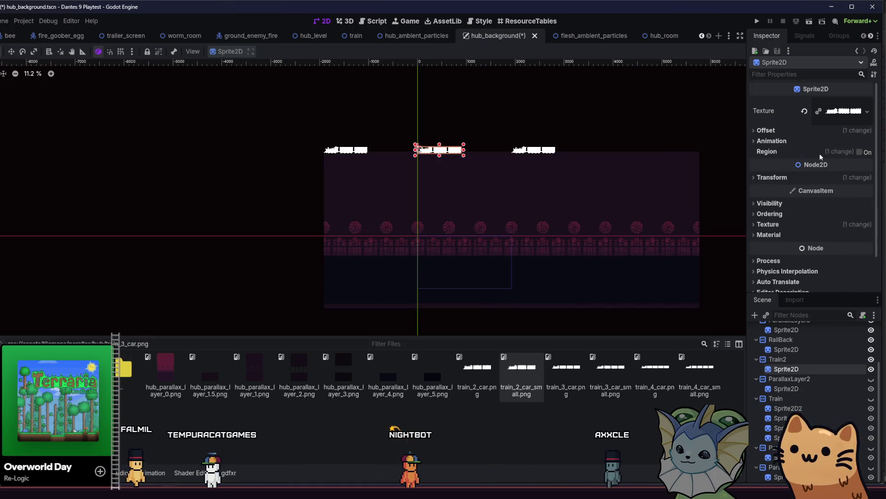
click(788, 141)
click(780, 142)
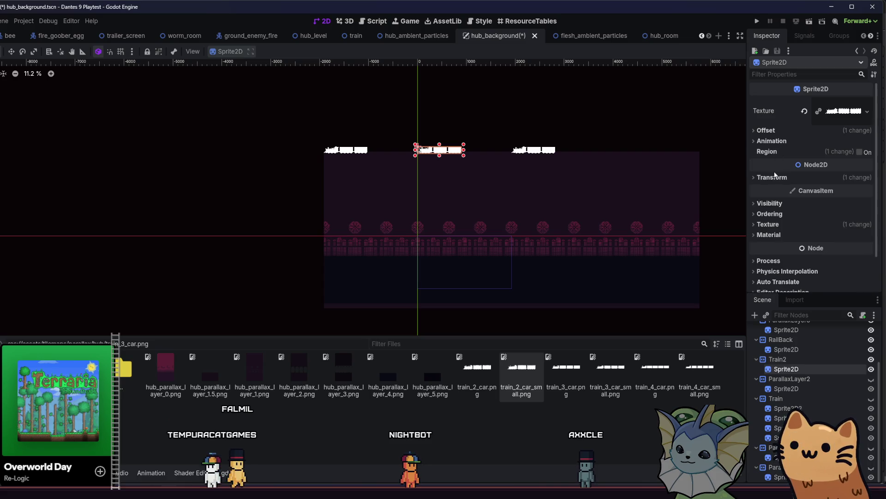
click(780, 176)
click(780, 176)
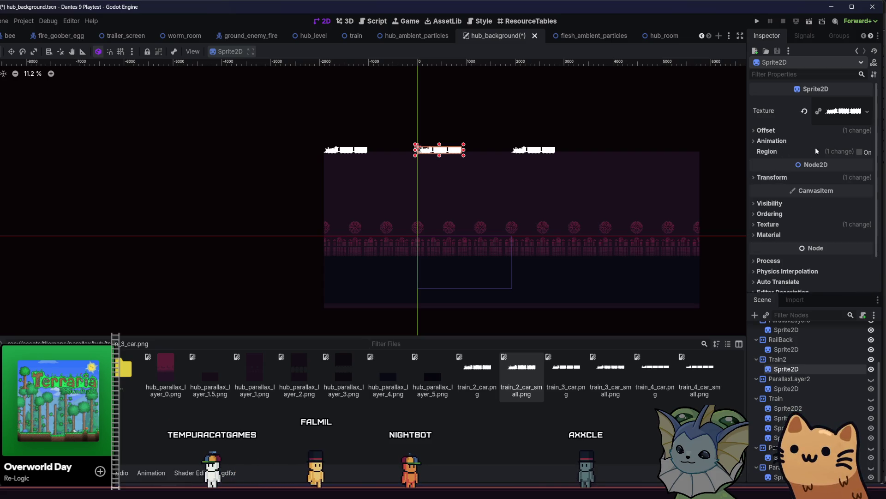
Select the Train2 layer and review its repeat settings.
click(794, 358)
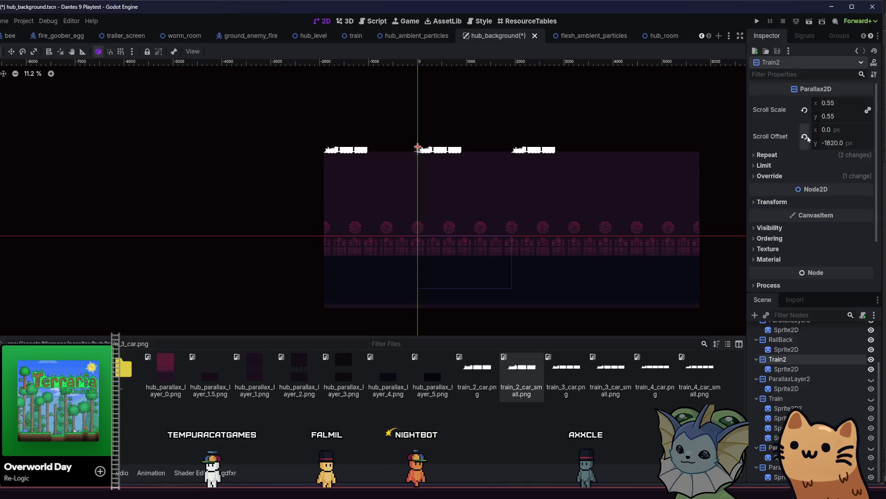
click(789, 156)
scroll(572, 214, up, 4)
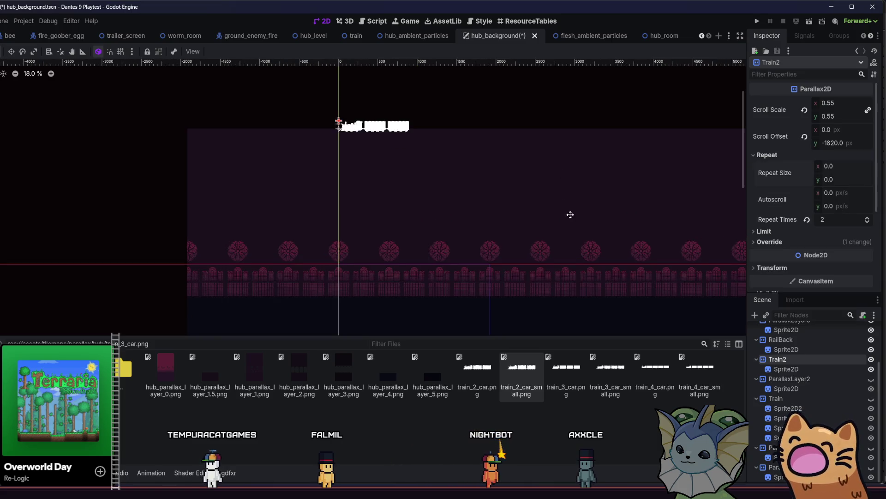
Drag Train2 down so the train sits along the base of the arches.
mouse_move(397, 104)
mouse_down()
mouse_move(424, 291)
mouse_move(418, 335)
mouse_move(383, 300)
mouse_up()
scroll(383, 300, up, 4)
scroll(396, 271, up, 9)
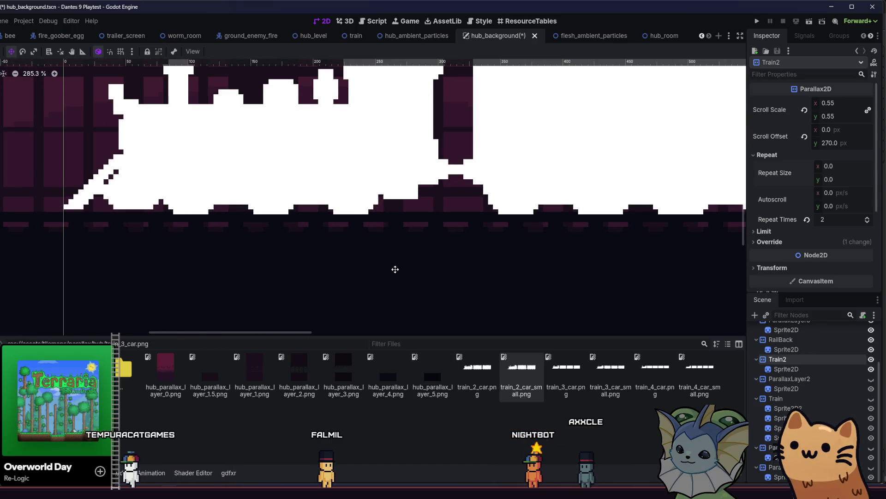
scroll(269, 221, down, 2)
scroll(293, 226, down, 1)
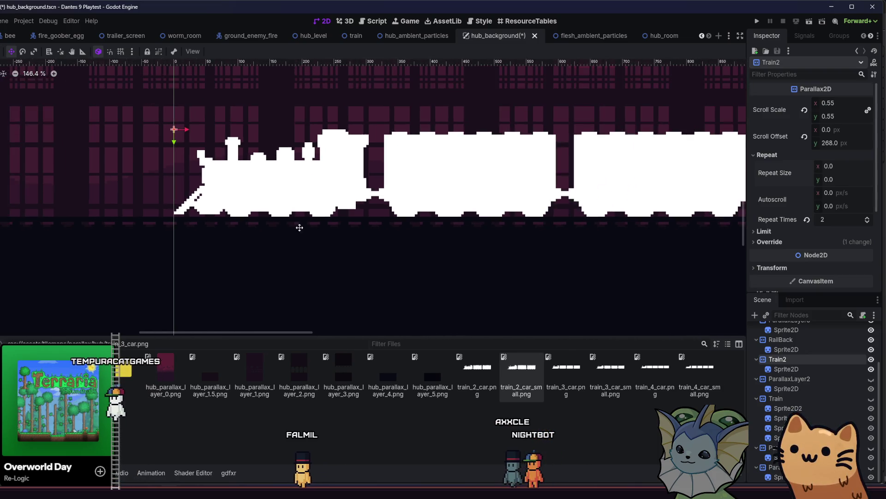
Set the train sprite's Visibility Modulate colour to black.
click(786, 369)
scroll(579, 268, down, 2)
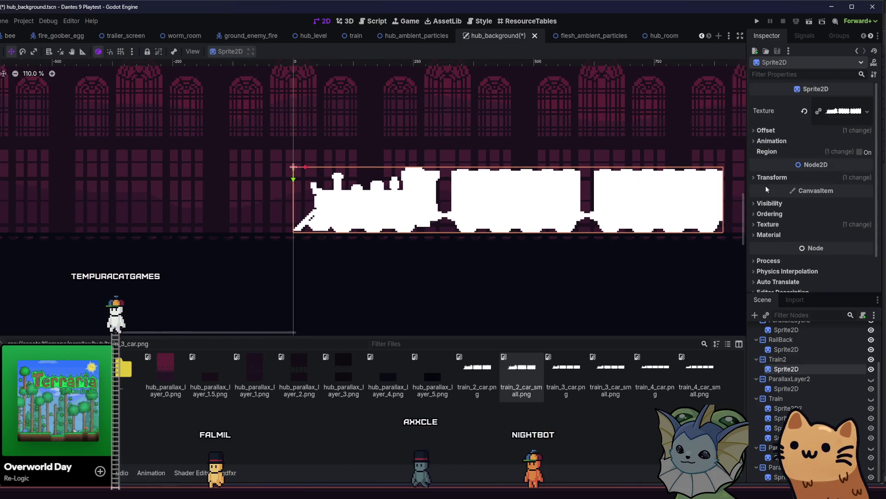
click(770, 204)
click(826, 228)
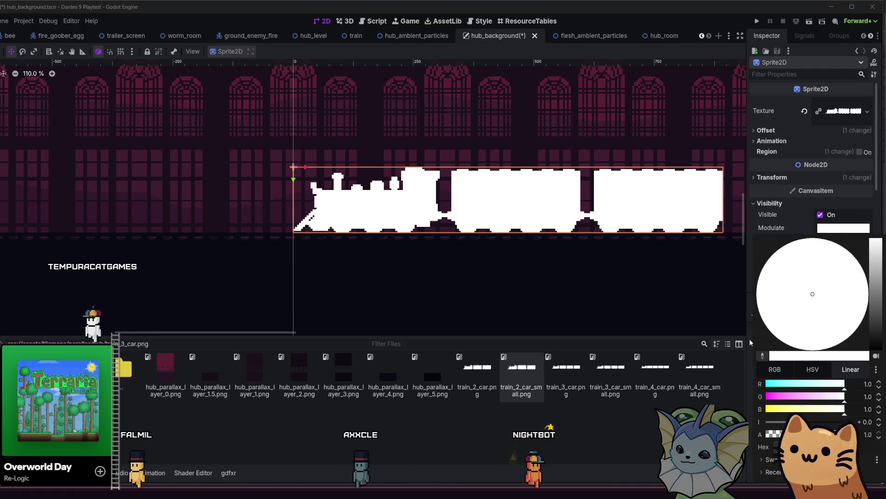
drag(875, 242, 876, 351)
click(674, 298)
Nudge the black train sprite slightly right and duplicate it.
scroll(490, 255, down, 1)
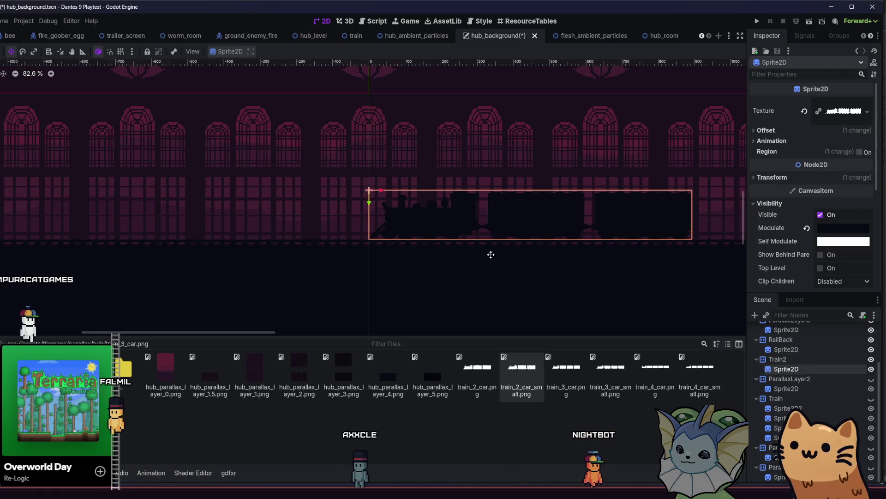
drag(491, 254, 333, 229)
scroll(358, 233, down, 1)
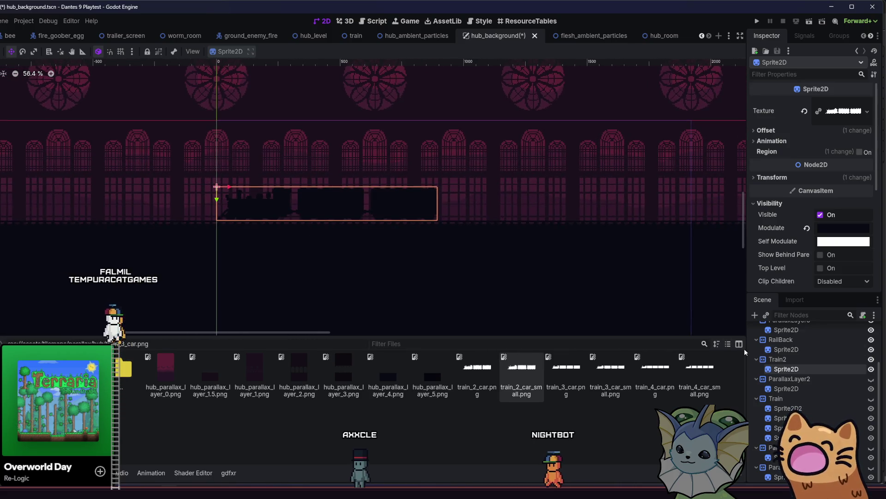
mouse_move(317, 216)
mouse_down()
mouse_move(346, 218)
mouse_move(229, 219)
mouse_move(359, 217)
mouse_move(250, 224)
mouse_move(310, 233)
mouse_move(266, 236)
mouse_move(447, 235)
mouse_move(437, 248)
mouse_up()
key(ctrl+d)
Give the duplicated sprite the train_4_car_small.png texture.
scroll(306, 227, down, 1)
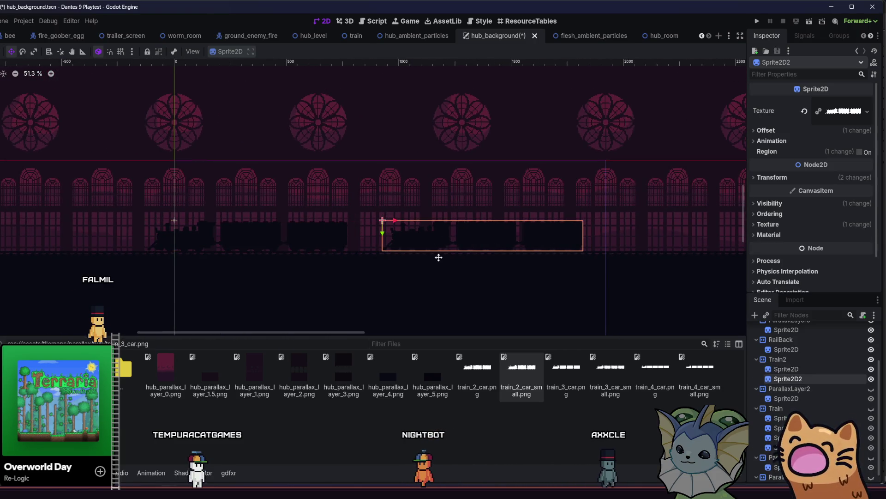
click(579, 374)
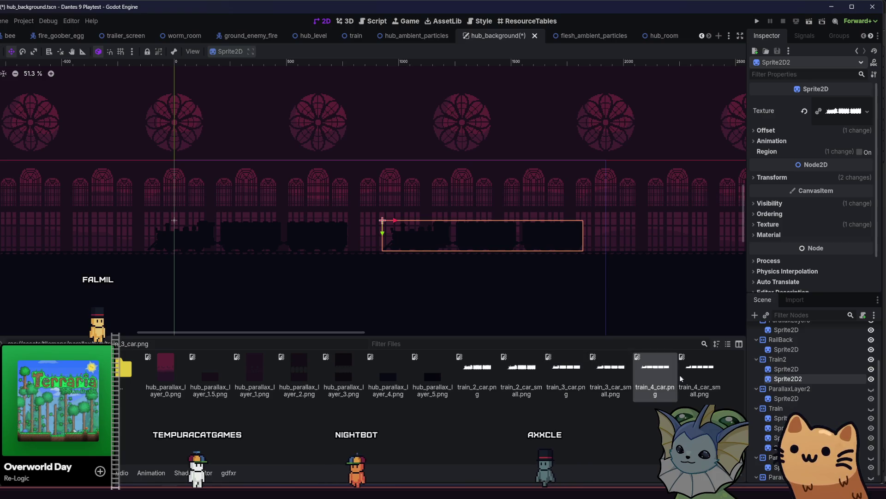
drag(683, 375, 844, 111)
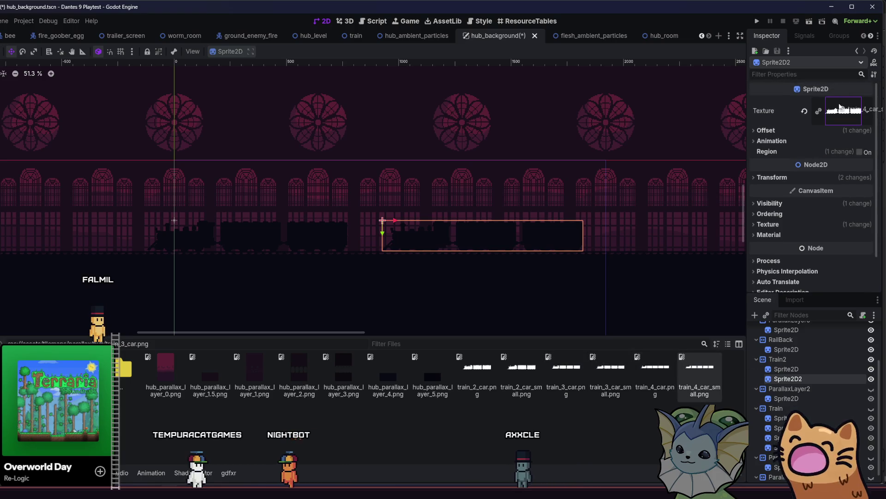
Flip the train-car sprite horizontally and move it about 290 px right.
click(786, 129)
click(777, 133)
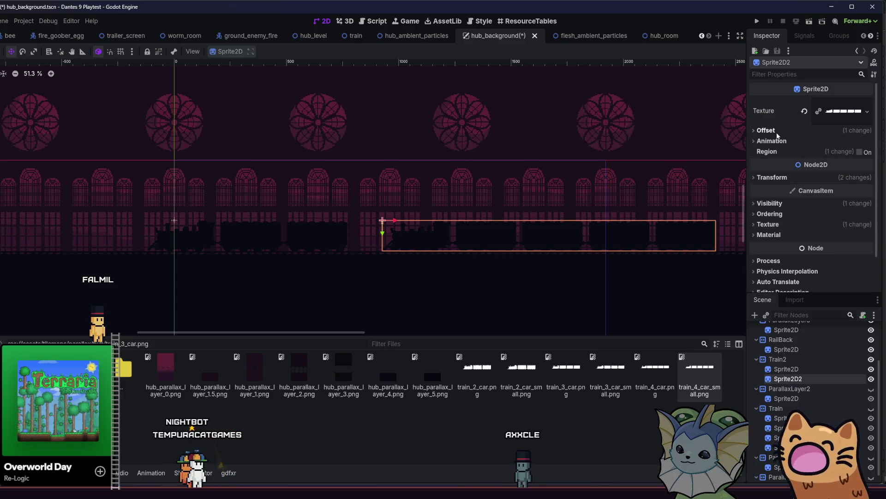
click(778, 132)
click(778, 134)
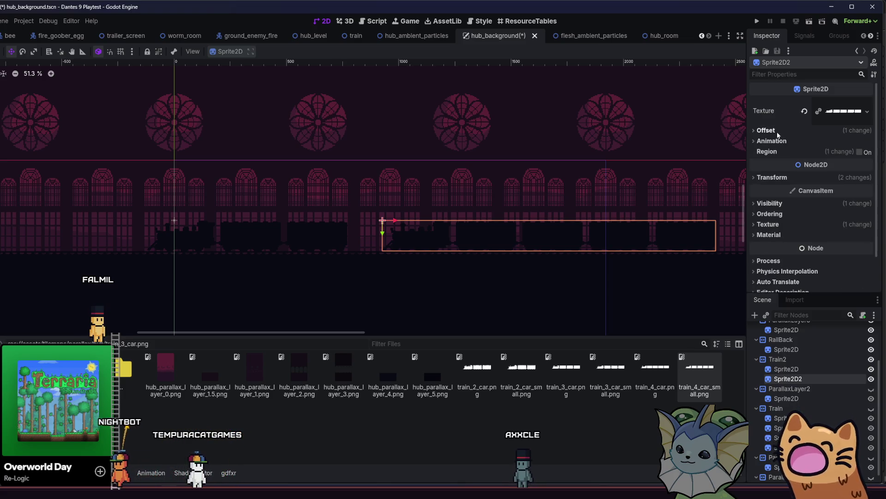
click(777, 132)
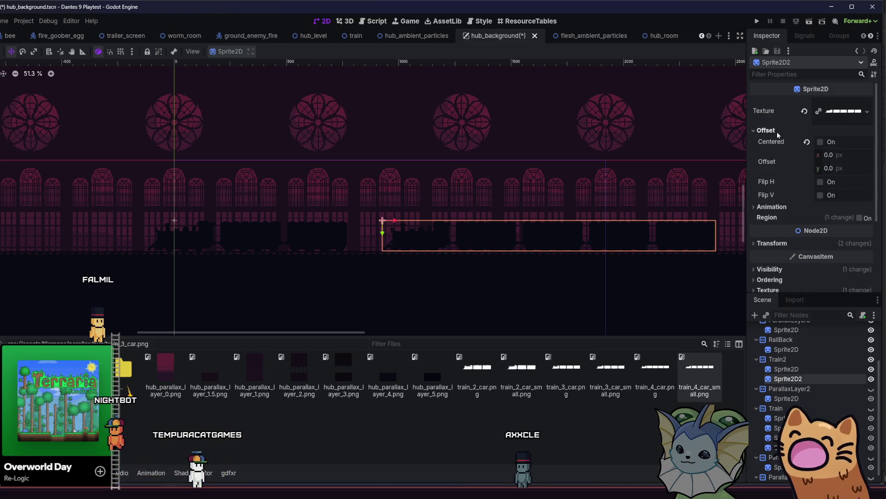
click(828, 180)
mouse_move(485, 234)
mouse_down()
mouse_move(549, 232)
mouse_move(485, 236)
mouse_move(498, 230)
mouse_up()
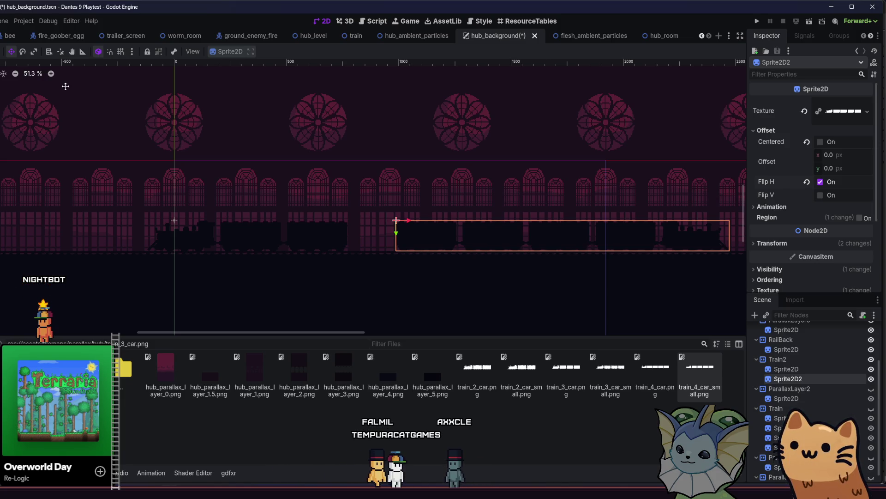
Add a second copy far to the left with Flip H turned off.
scroll(34, 81, down, 1)
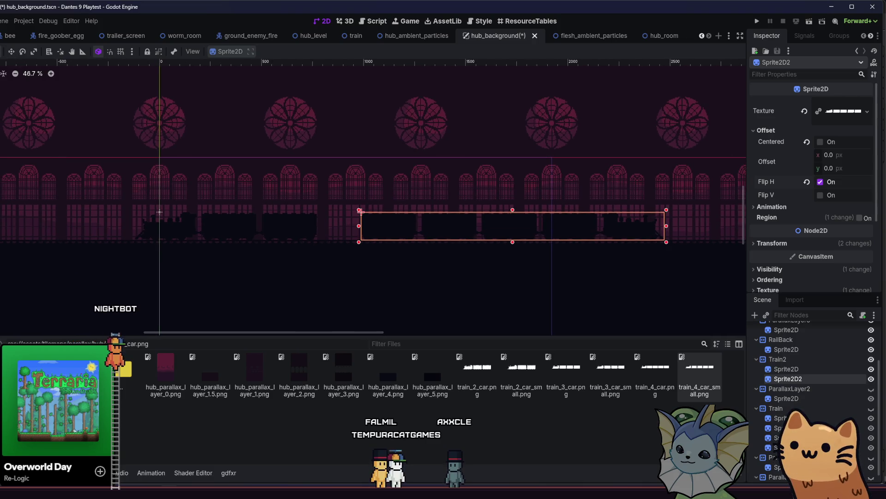
scroll(173, 214, down, 2)
key(ctrl+d)
mouse_move(358, 224)
mouse_down()
mouse_move(0, 223)
mouse_move(93, 224)
mouse_move(29, 224)
mouse_move(43, 224)
mouse_up()
drag(210, 252, 479, 251)
click(766, 130)
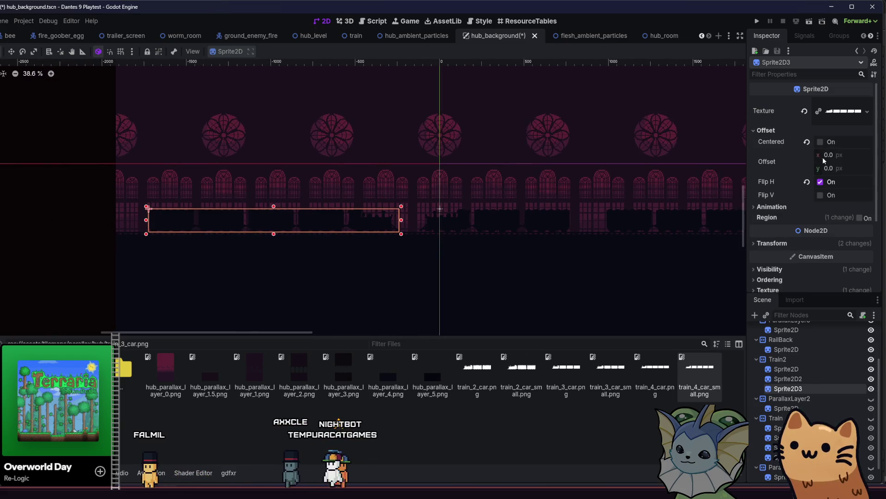
click(820, 182)
drag(483, 212, 265, 223)
scroll(404, 224, down, 1)
scroll(266, 224, down, 2)
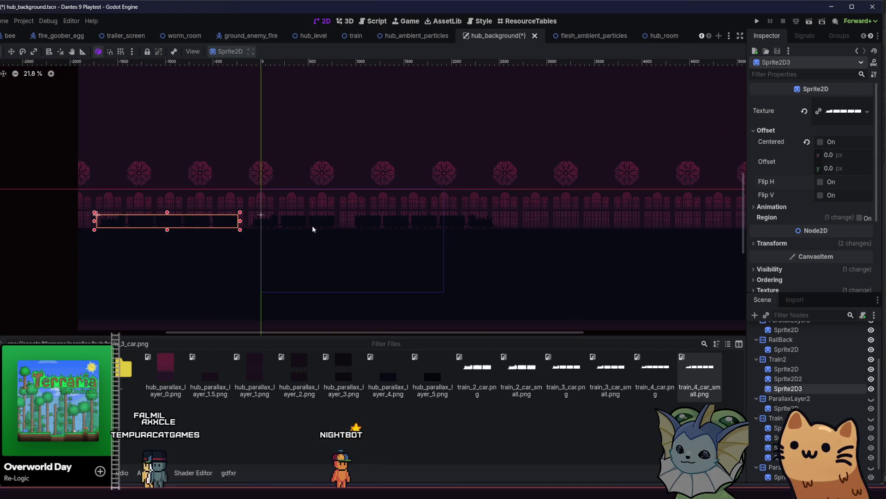
drag(422, 238, 446, 240)
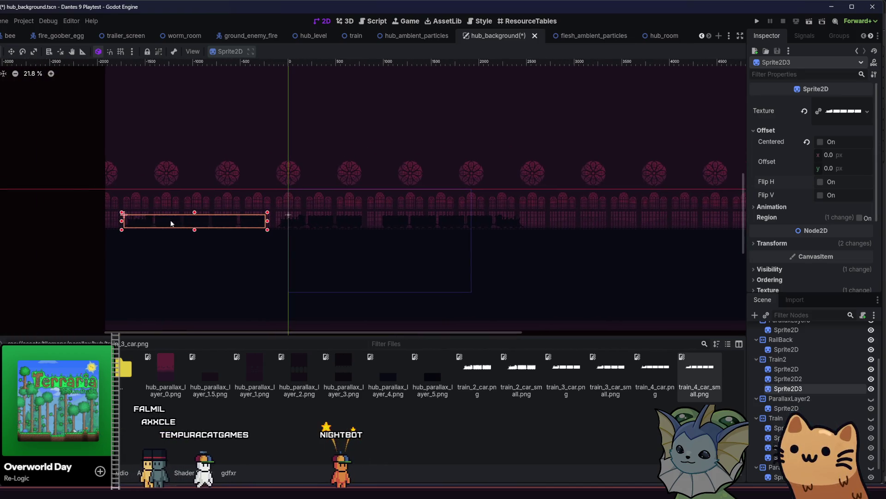
scroll(170, 224, up, 2)
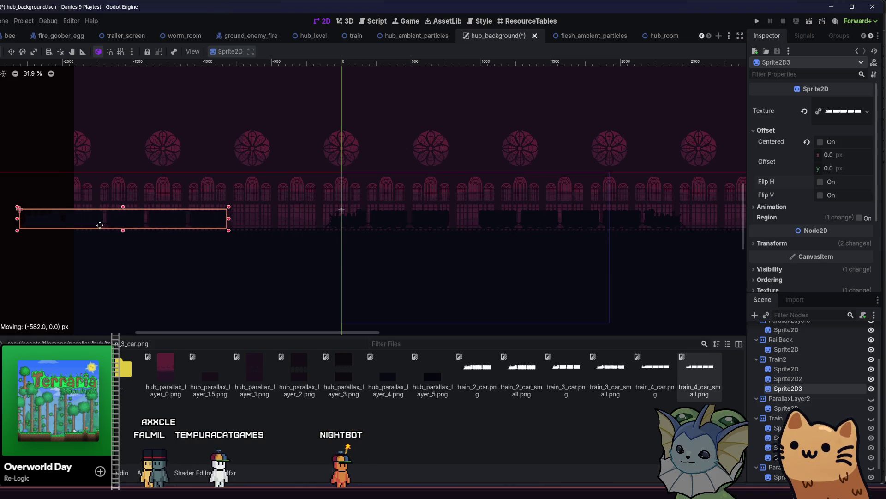
scroll(222, 242, down, 2)
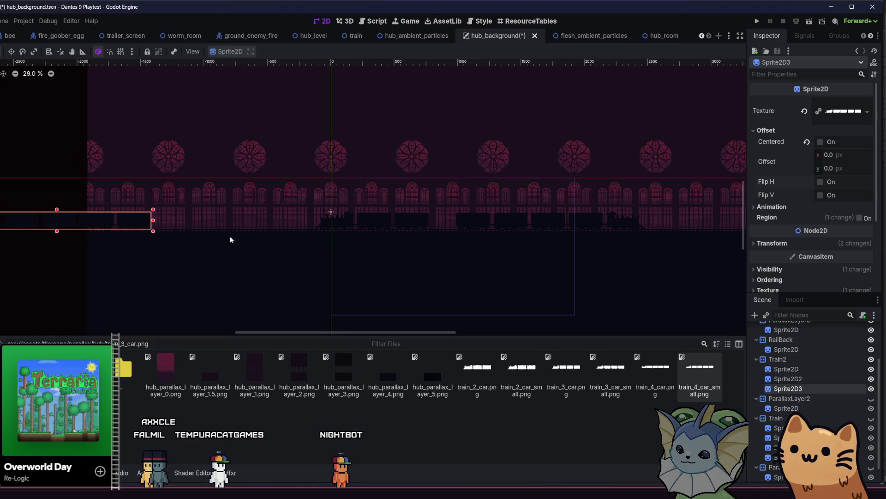
Add a third copy far to the right, save the scene, and run the game.
key(ctrl+d)
drag(568, 225, 732, 225)
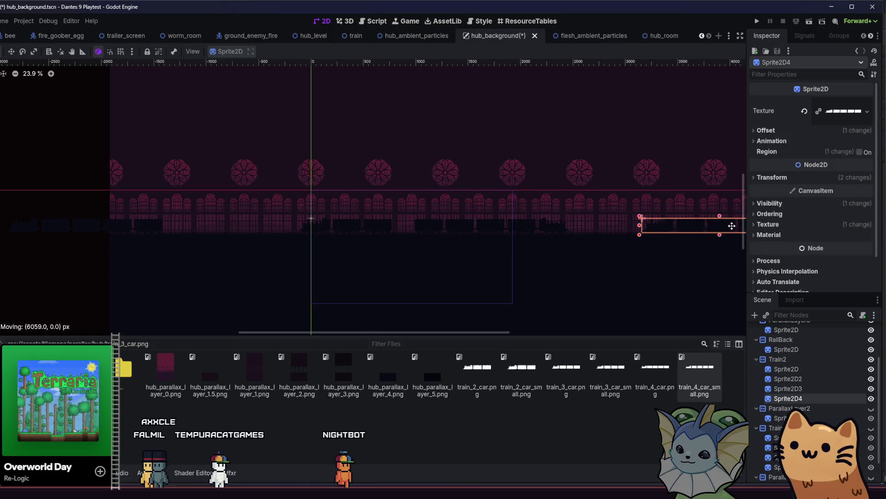
click(34, 278)
key(ctrl+s)
click(755, 22)
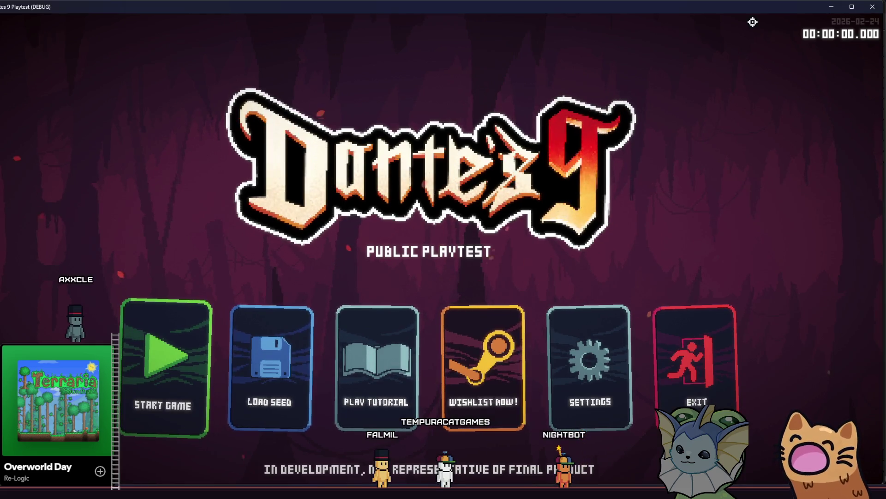
Start a new game, run the cat right then back left across the hub, and close the playtest.
click(154, 338)
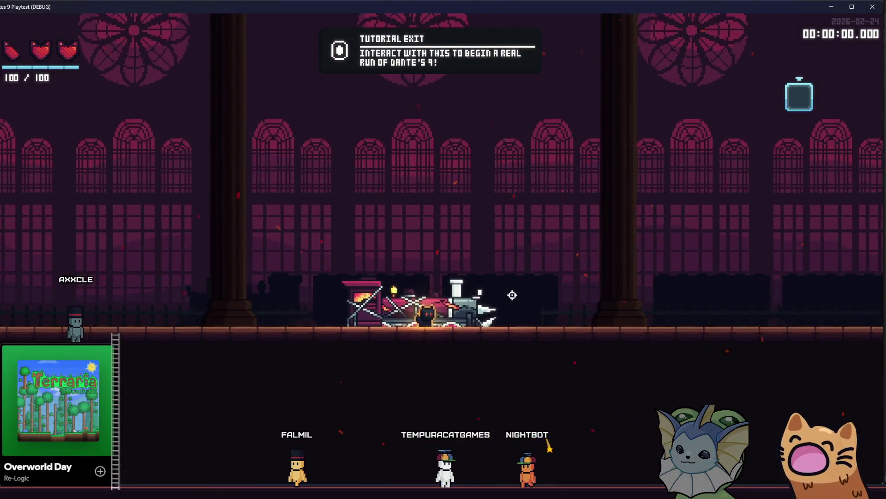
key(d)
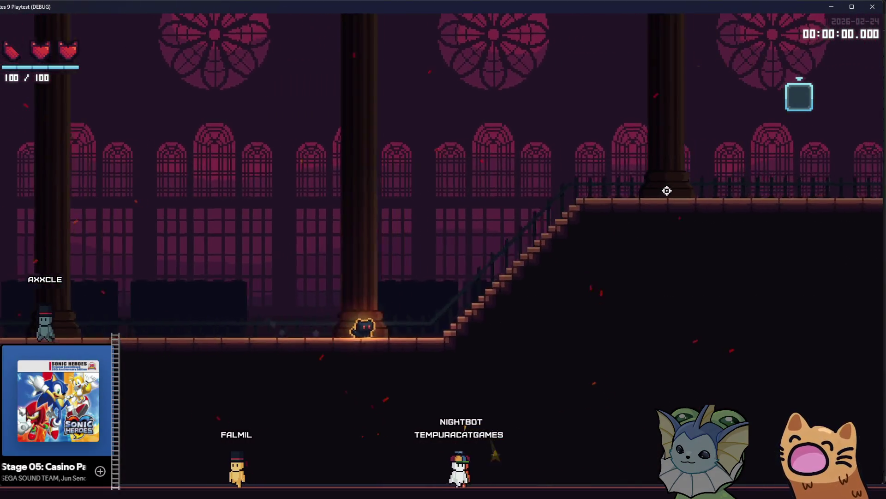
key(d)
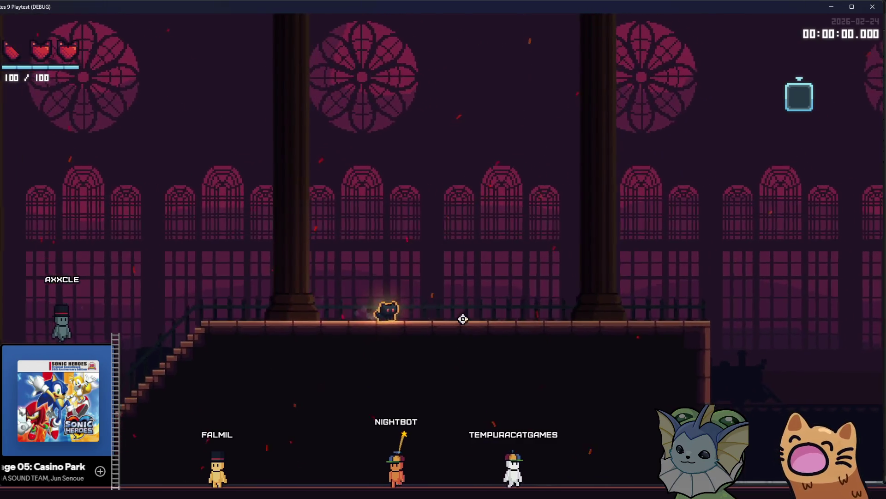
key(d)
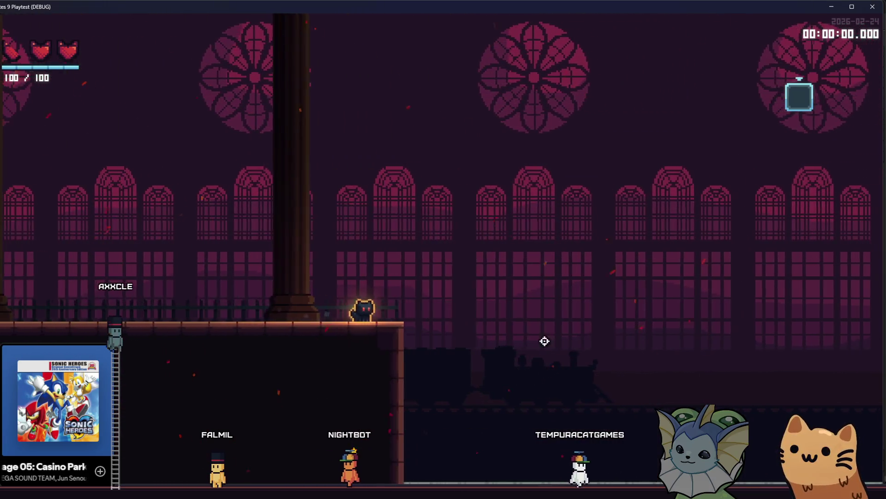
key(a)
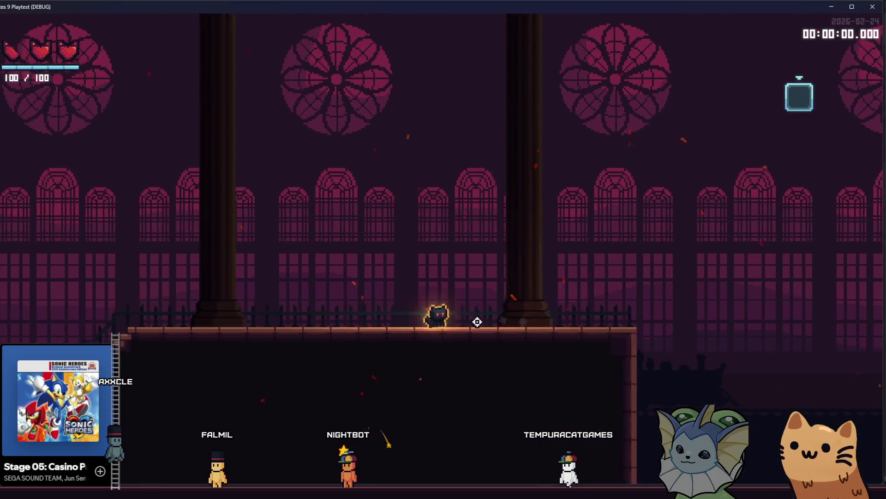
key(a)
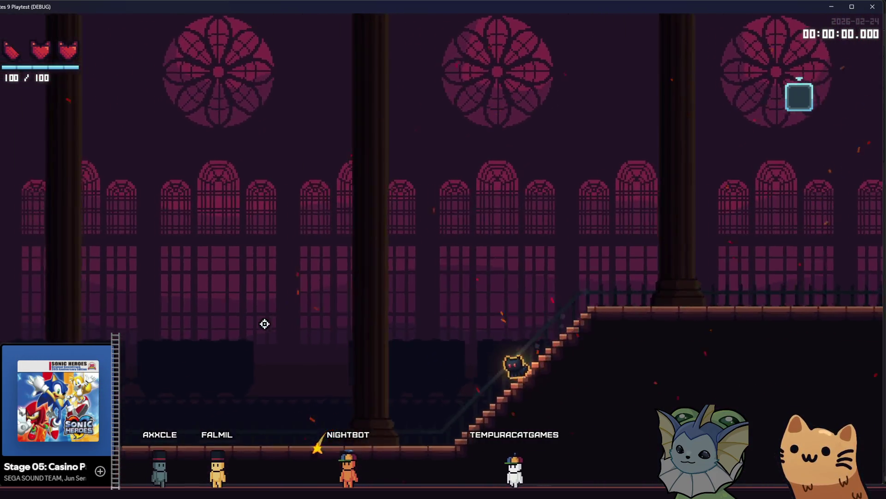
key(a)
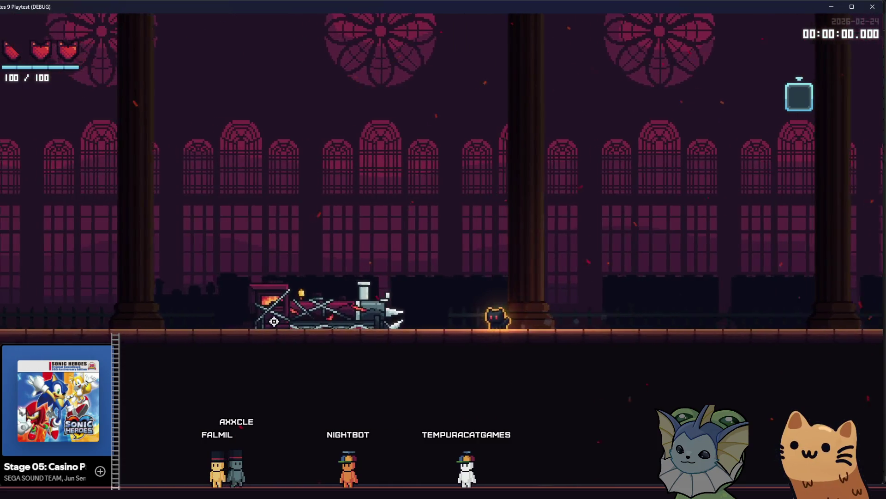
key(a)
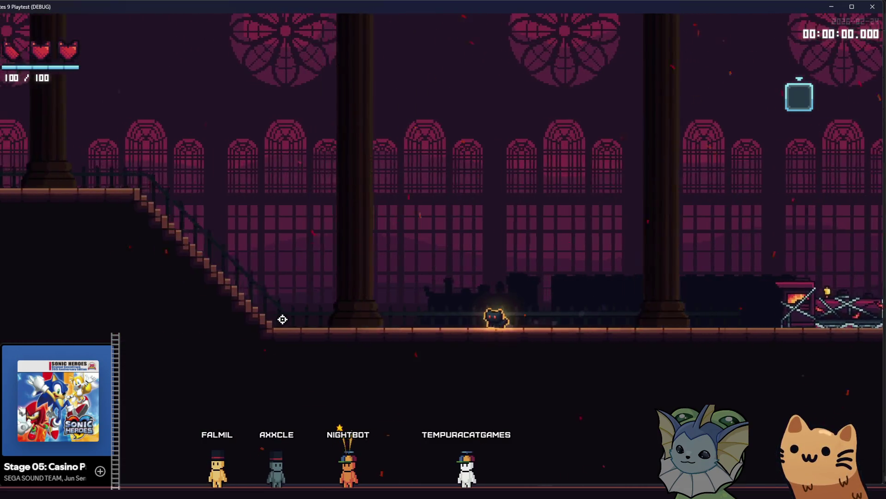
key(a)
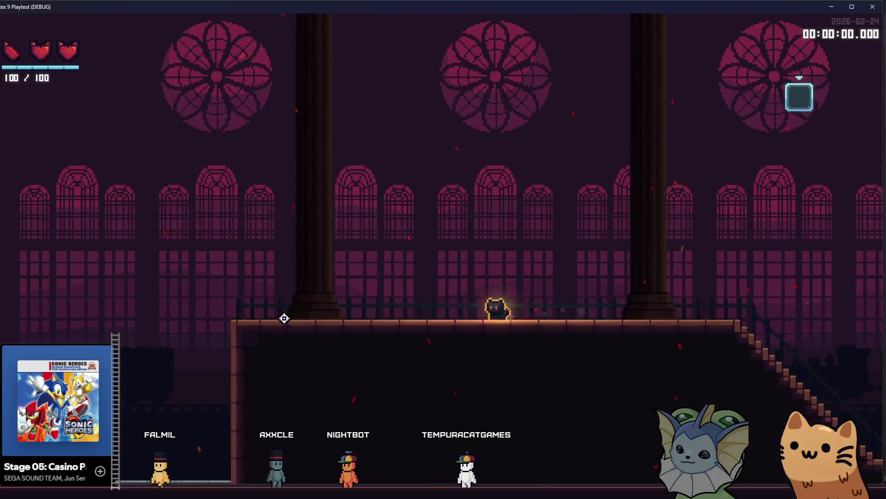
key(a)
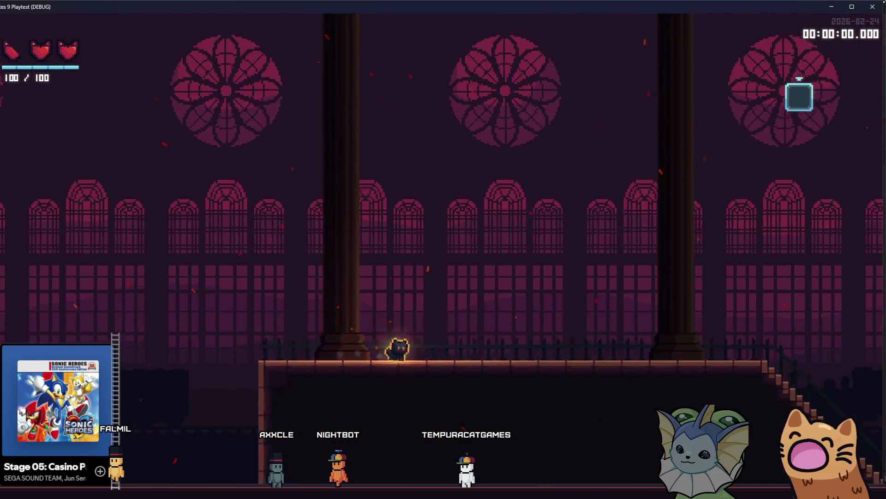
click(873, 7)
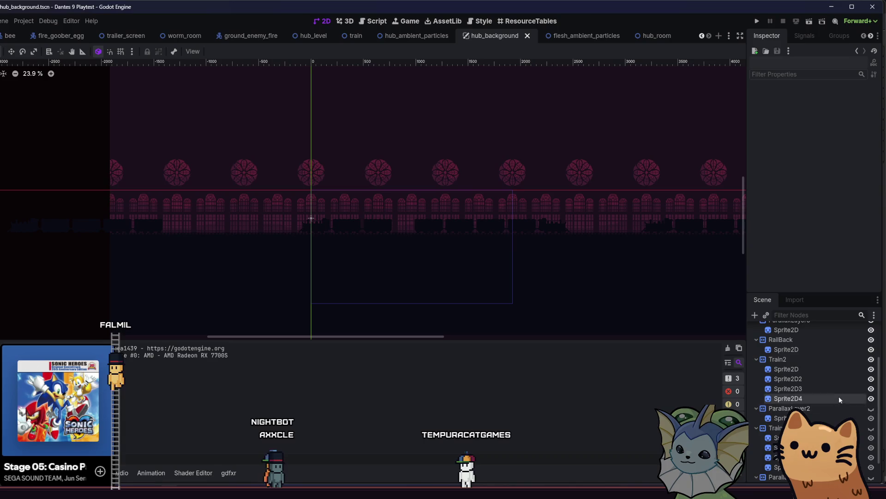
Unhide ParallaxLayer2, Train and the lower parallax layer, save the scene, and relaunch the game.
click(871, 408)
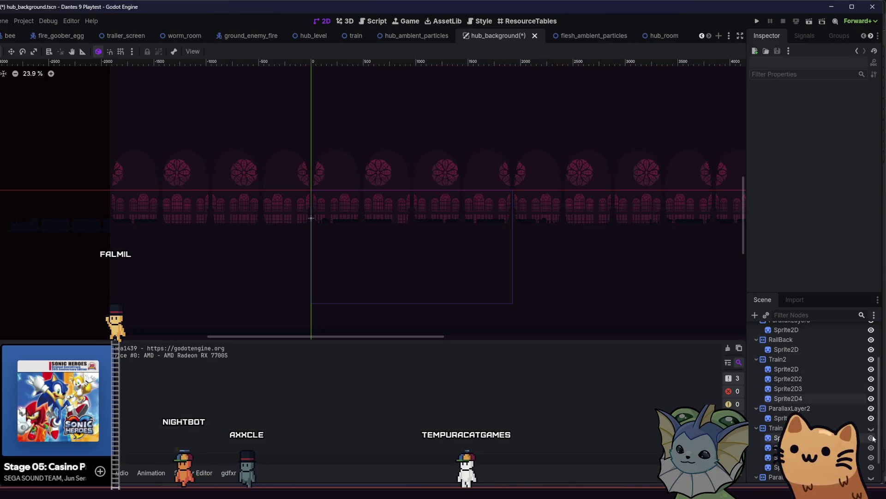
click(871, 427)
drag(599, 256, 484, 233)
scroll(816, 398, down, 1)
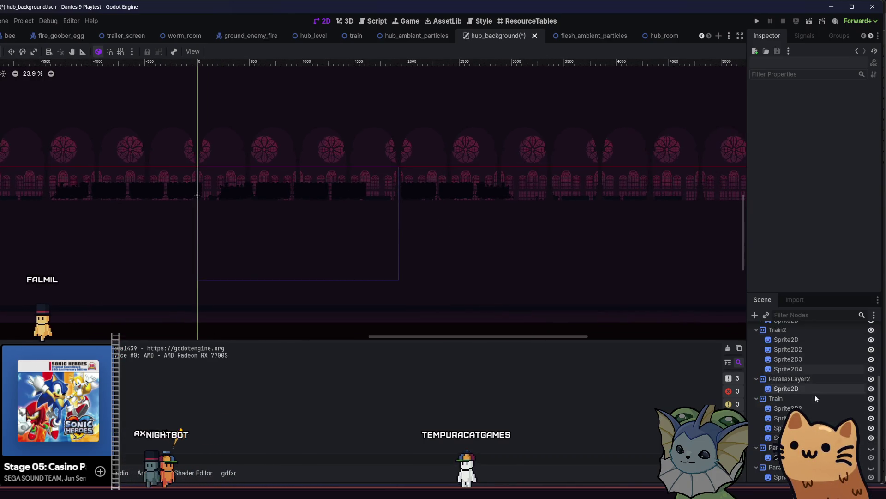
click(871, 467)
key(ctrl+s)
click(757, 21)
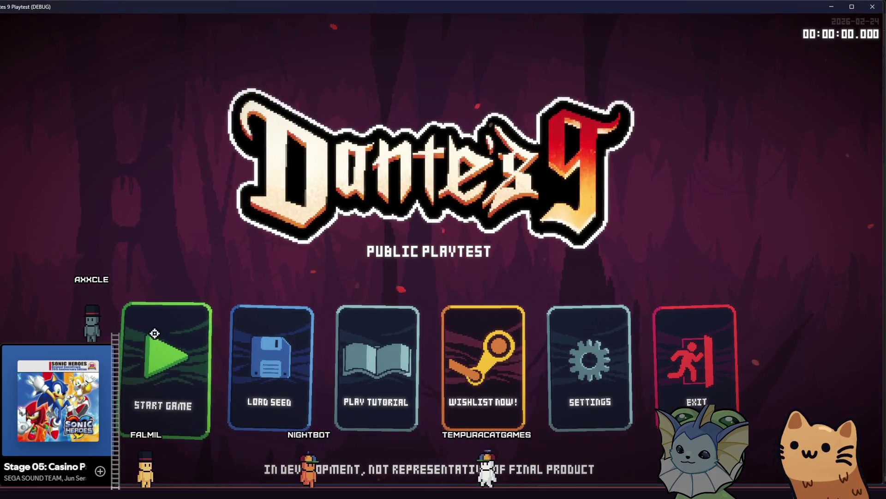
Start a new game, walk the cat right and left through the hub, jump on the ledge, then quit with F8.
click(155, 333)
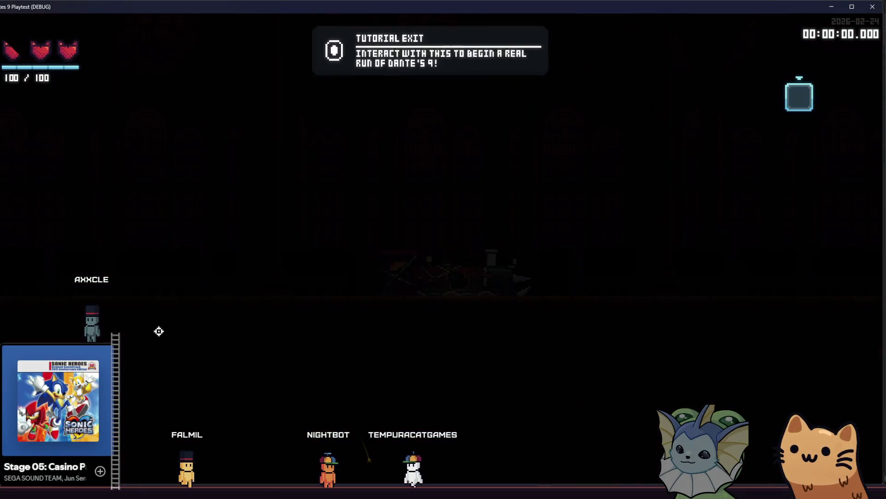
key(d)
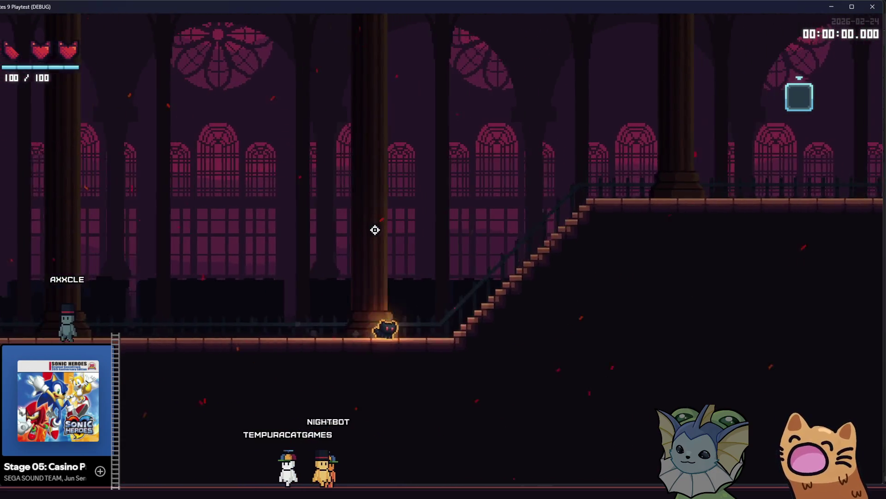
key(d)
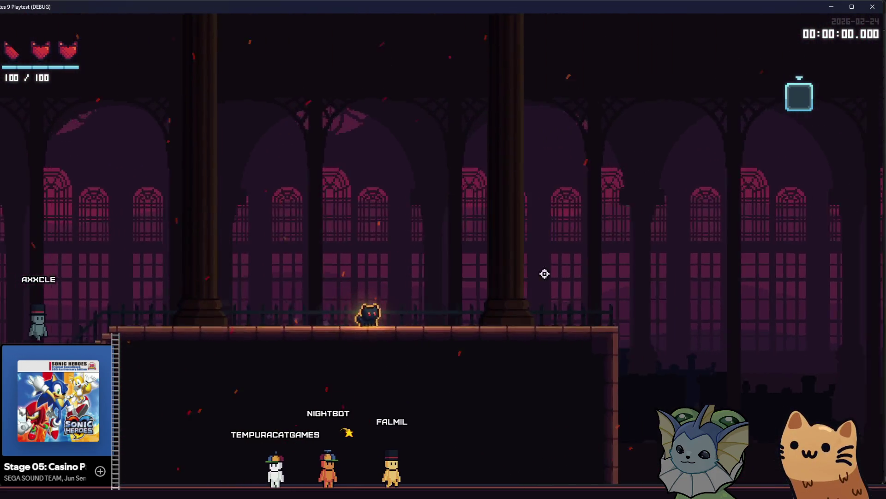
key(a)
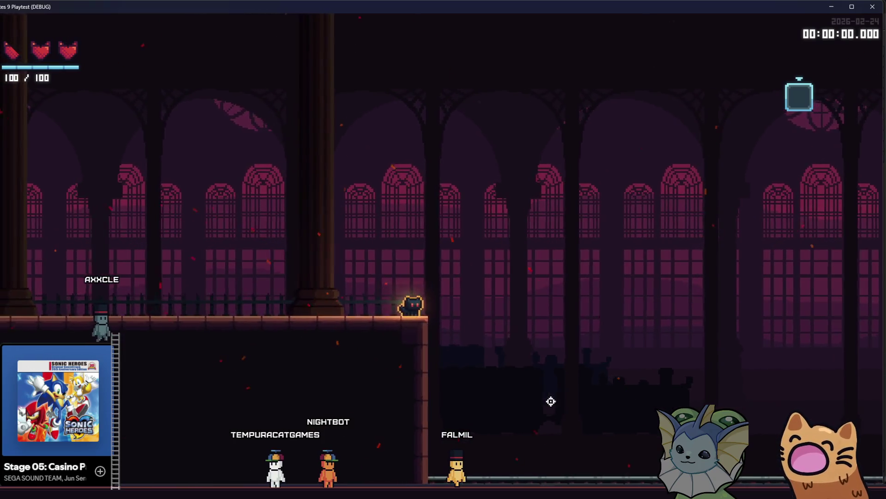
key(a)
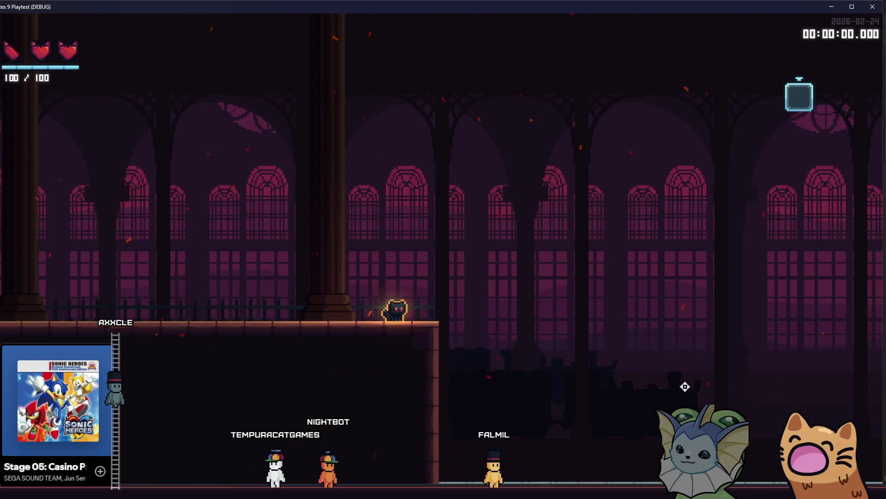
key(a)
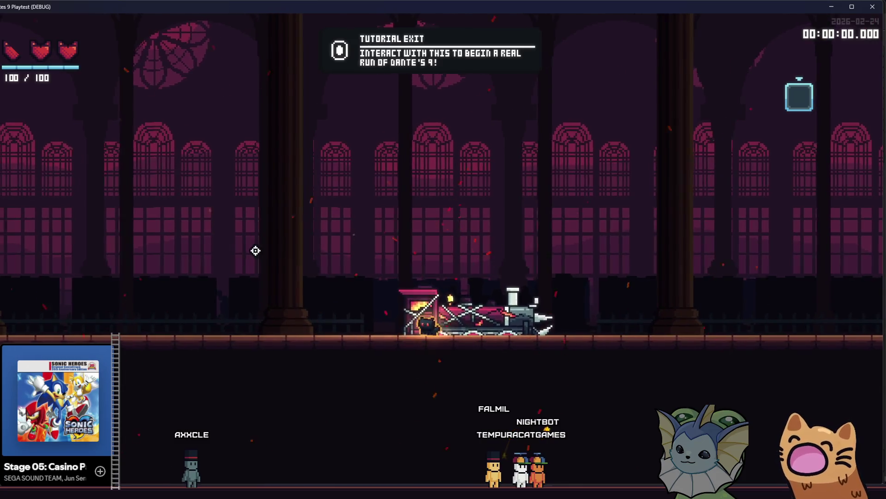
key(a)
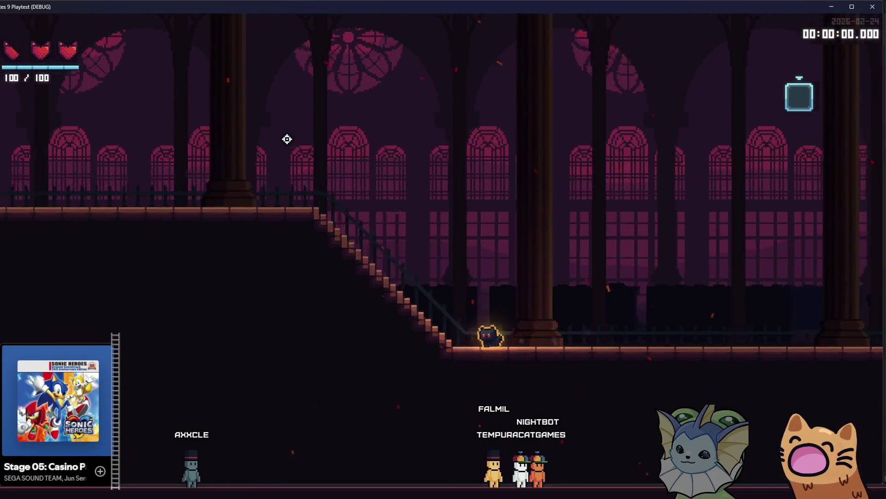
key(a)
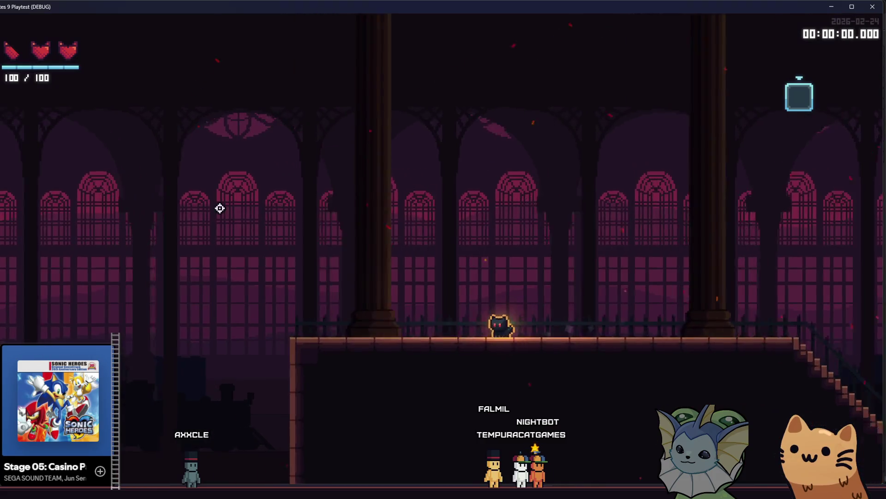
key(a)
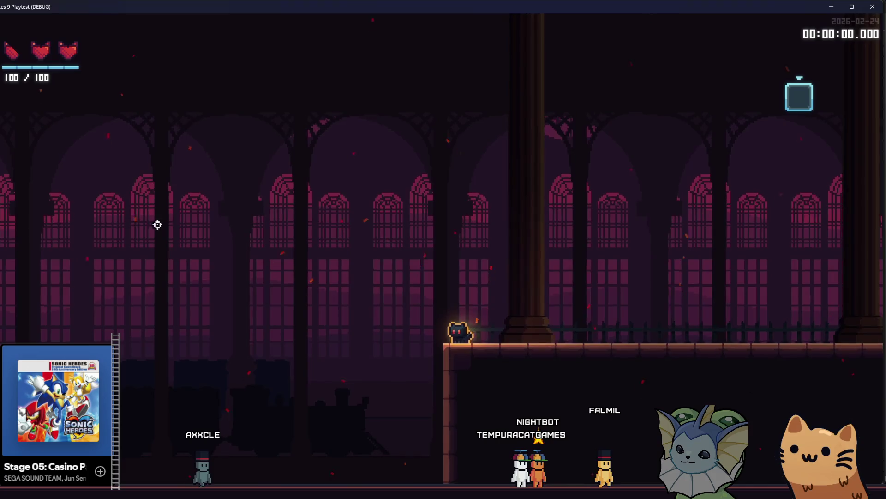
key(d)
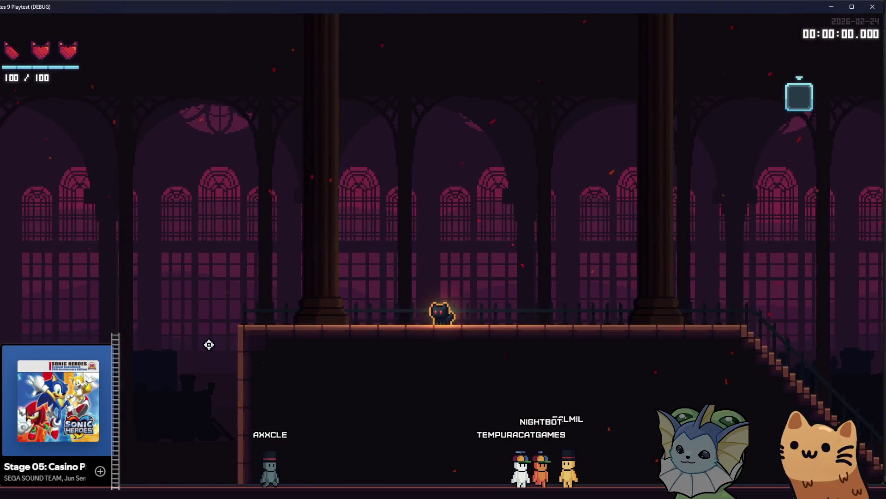
key(space)
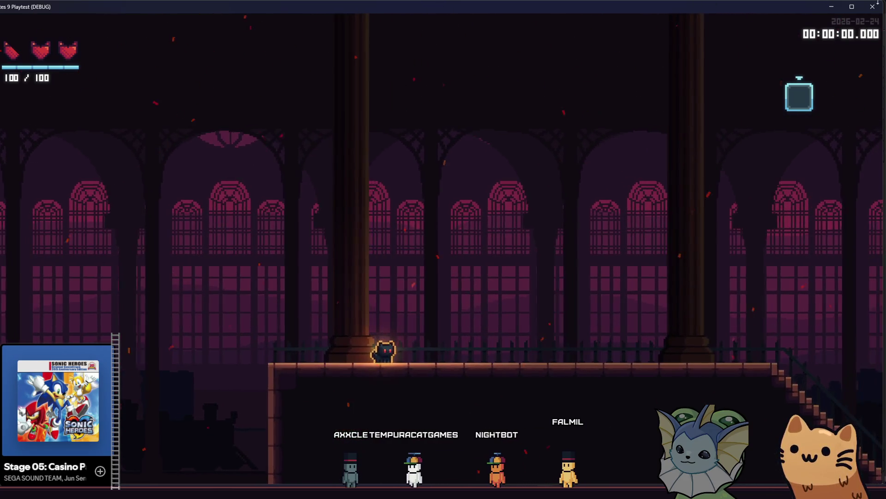
key(F8)
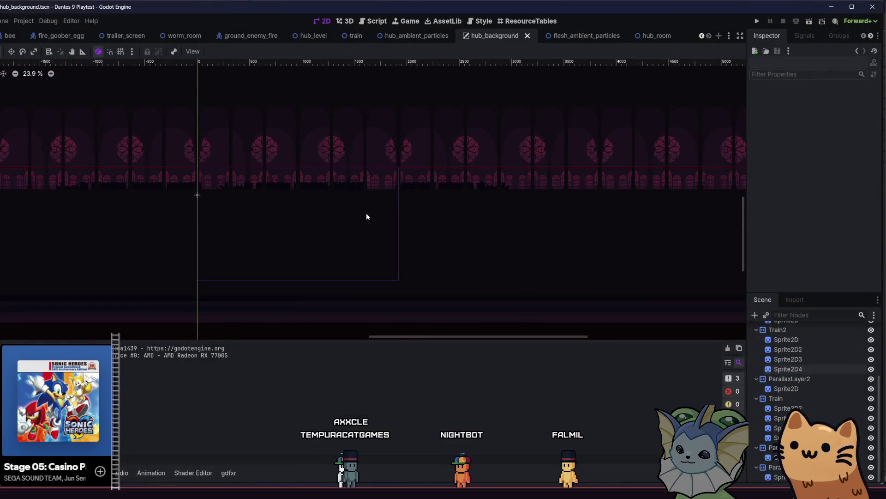
Hide the bottom background layer and ParallaxLayer2, then nudge the selected Train sprites down.
click(871, 467)
click(863, 408)
shift+click(862, 437)
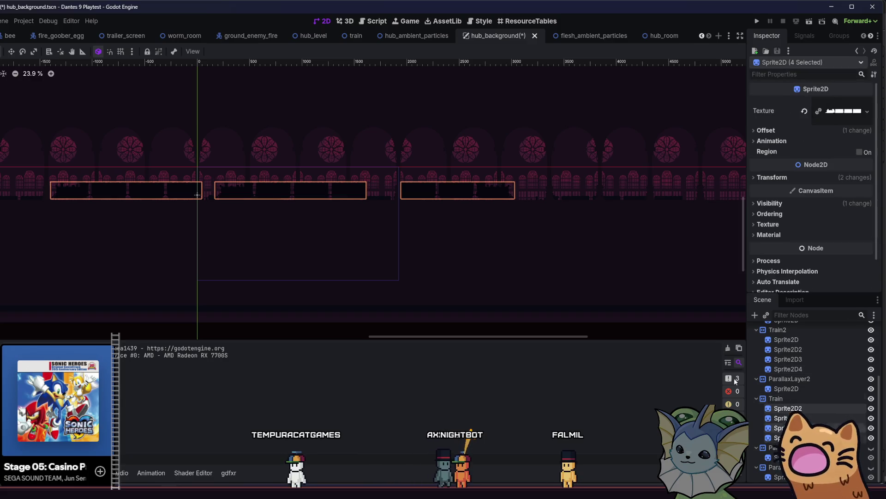
scroll(197, 195, up, 5)
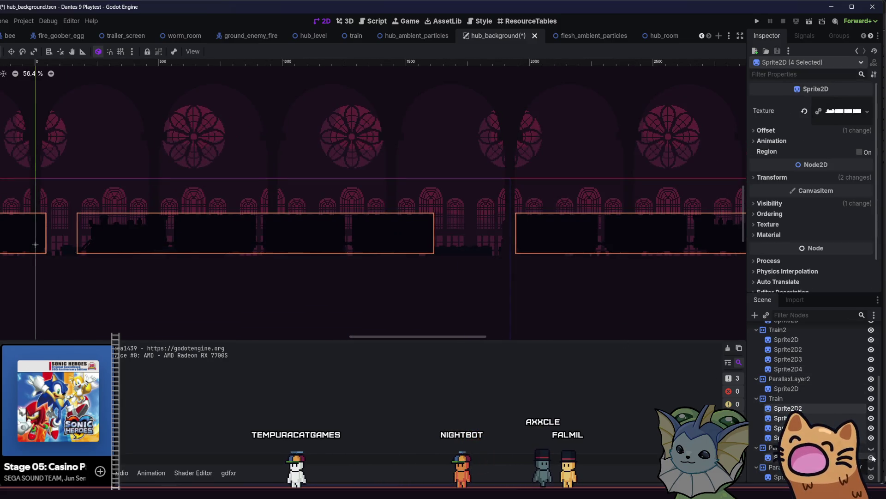
scroll(551, 269, up, 1)
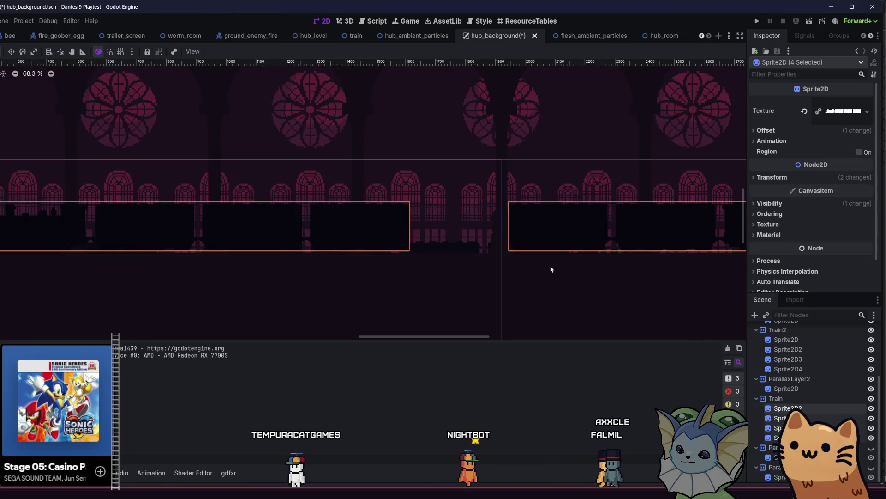
click(871, 378)
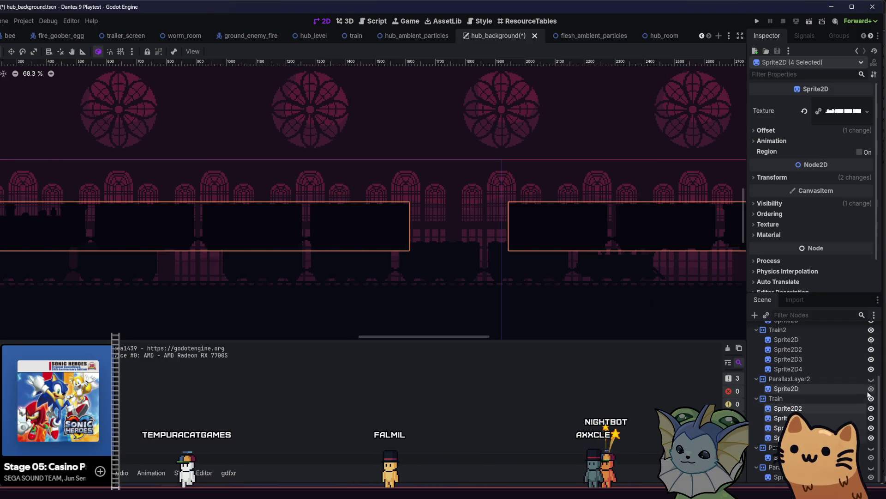
scroll(480, 296, up, 2)
scroll(459, 236, up, 2)
scroll(476, 236, up, 5)
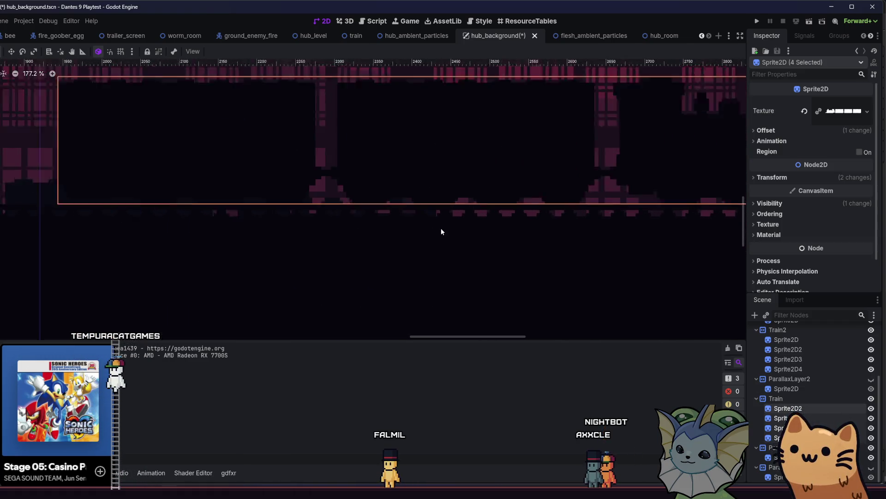
key(Down)
key(Down)
key(Down)
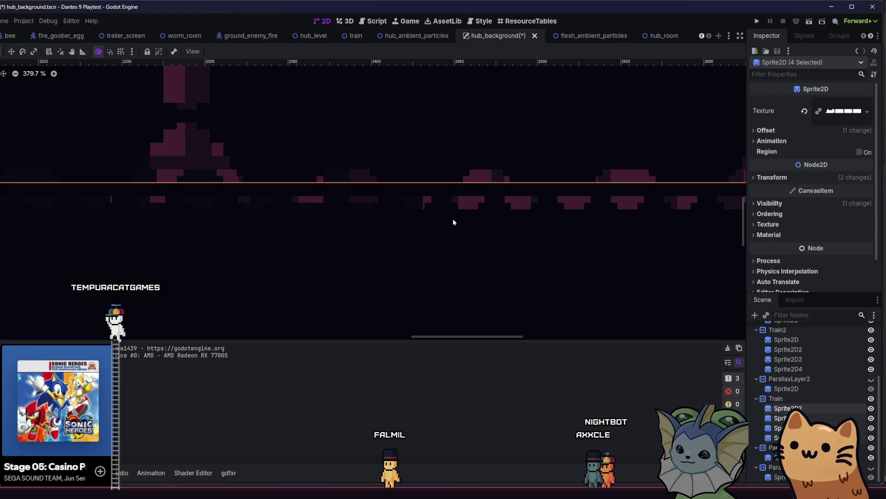
Check Sprite2D3's offset on its own, then reselect all four Train sprites.
click(447, 165)
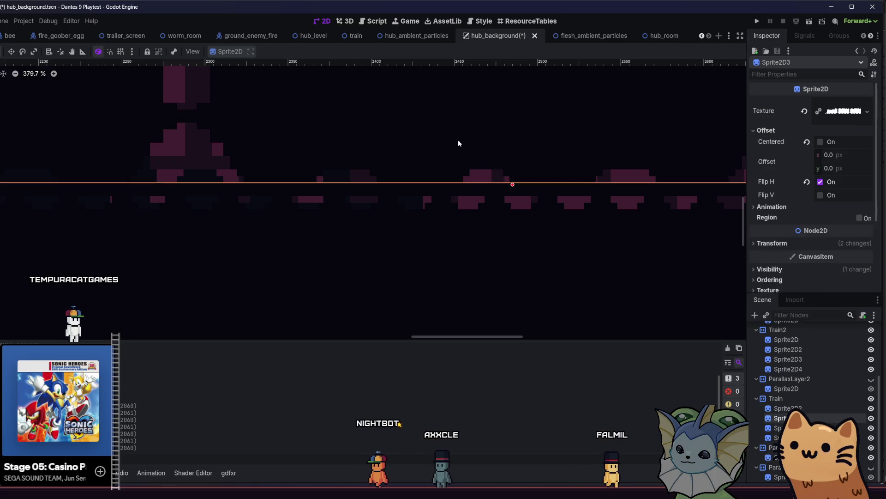
scroll(457, 203, down, 5)
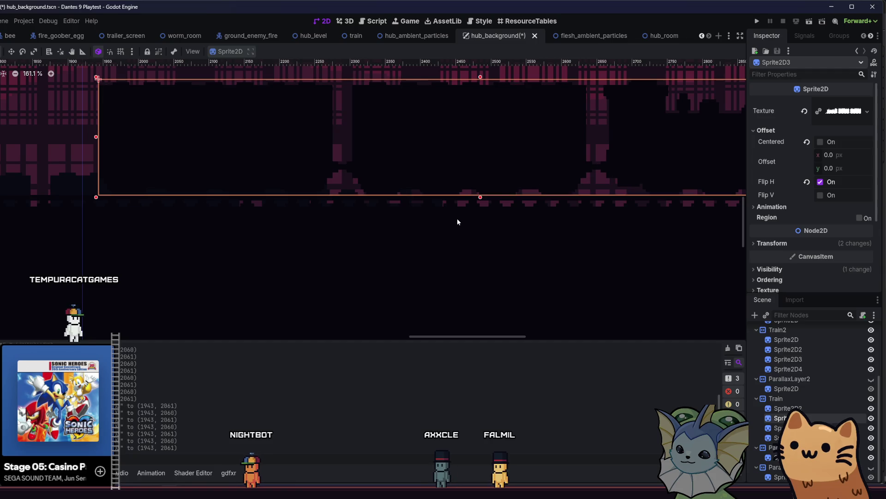
scroll(457, 218, down, 6)
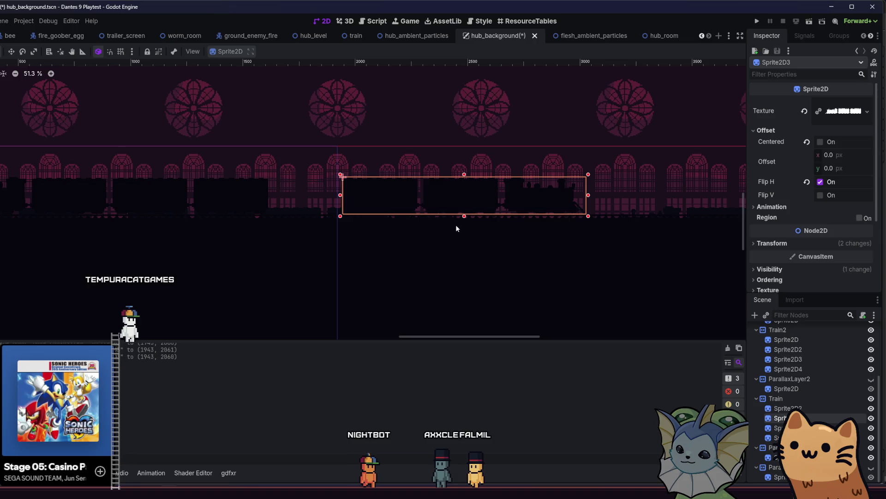
shift+click(791, 408)
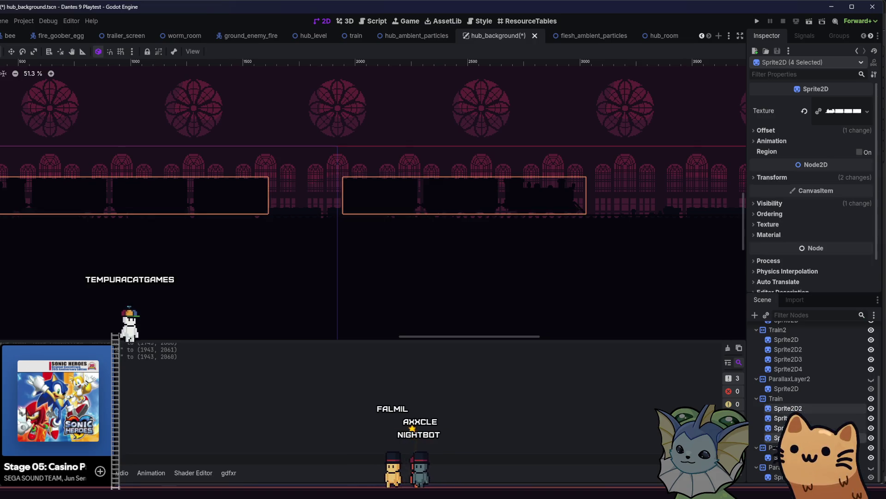
scroll(378, 213, up, 8)
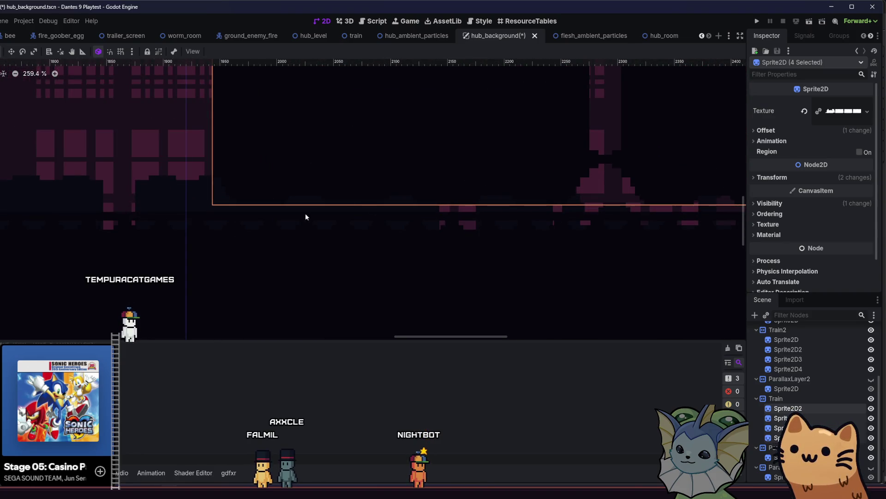
scroll(291, 221, up, 7)
Nudge the four Train sprites down a little more and save hub_background.
key(Down)
key(Down)
key(Down)
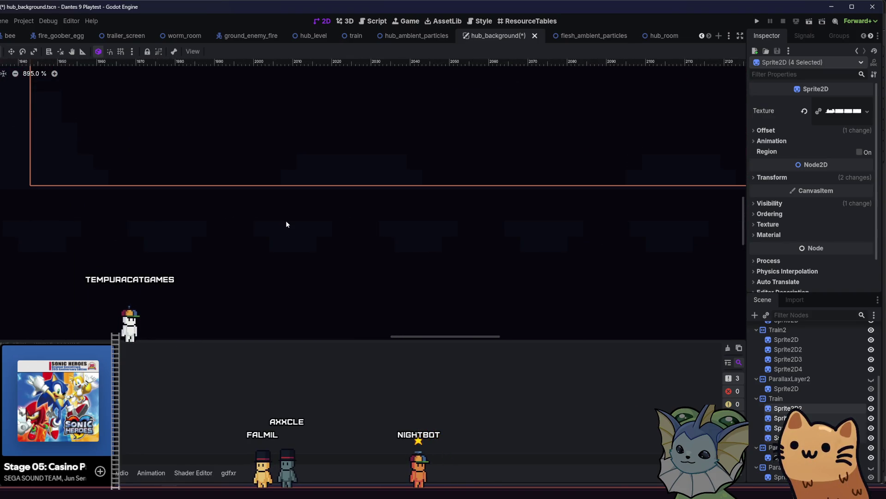
scroll(287, 224, up, 1)
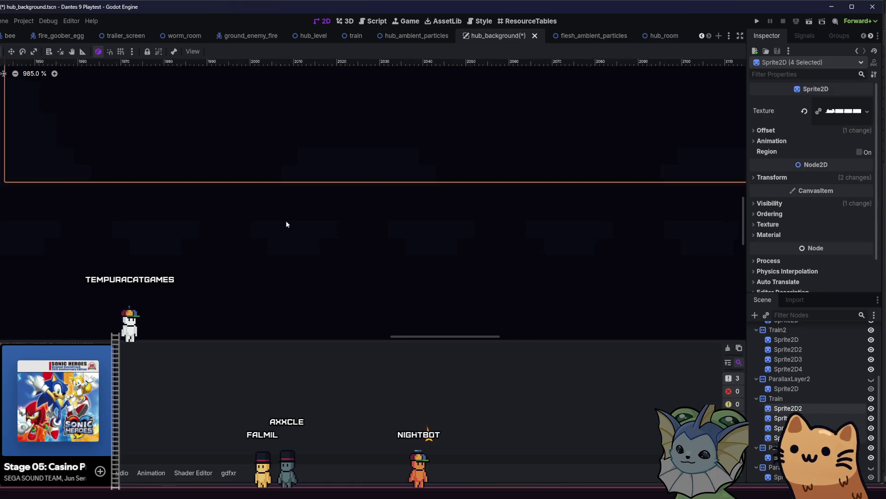
key(Down)
key(Down)
scroll(286, 221, down, 10)
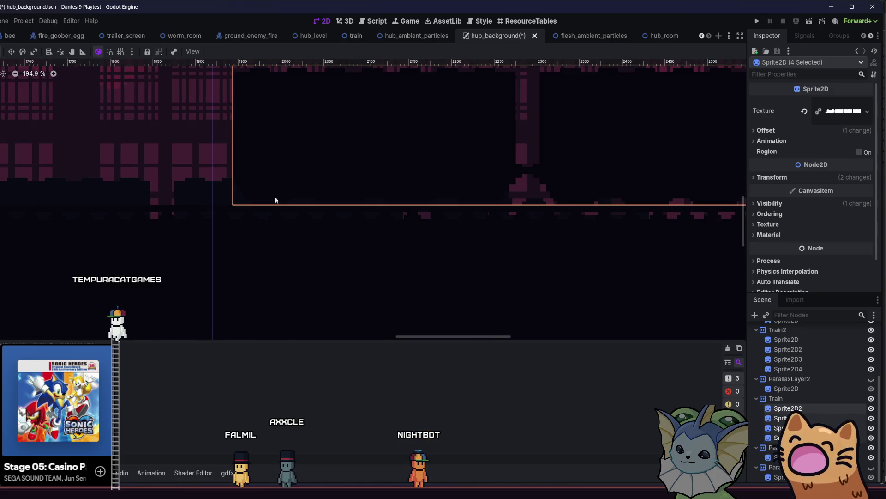
click(180, 162)
scroll(180, 162, down, 8)
key(ctrl+s)
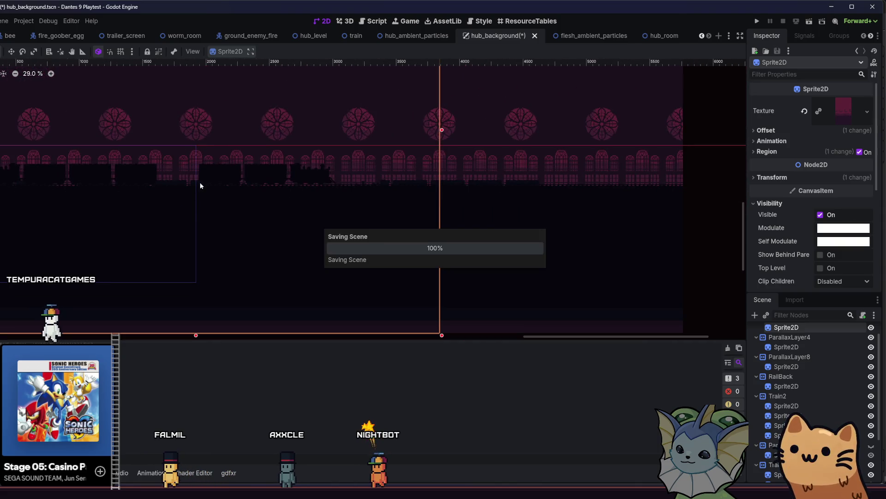
Select Sprite2D and Sprite2D4 under Train2 and save the scene again.
drag(359, 200, 588, 225)
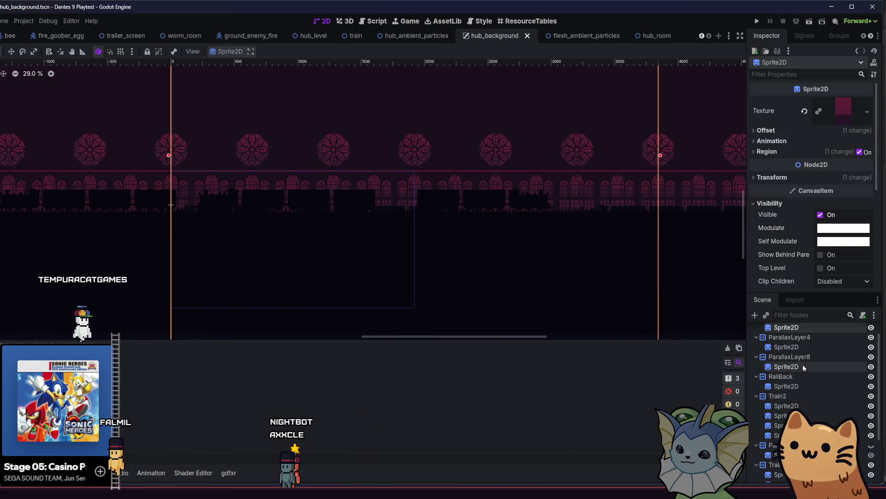
scroll(819, 363, up, 1)
click(785, 425)
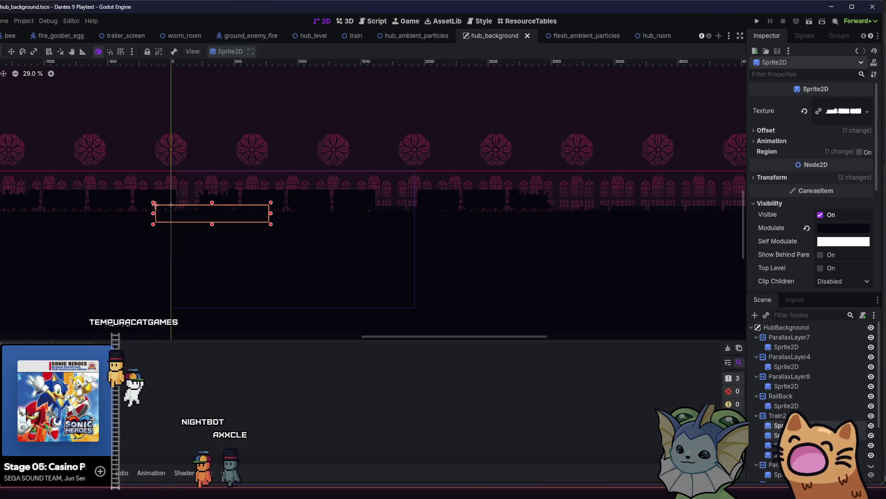
click(785, 455)
drag(215, 167, 105, 155)
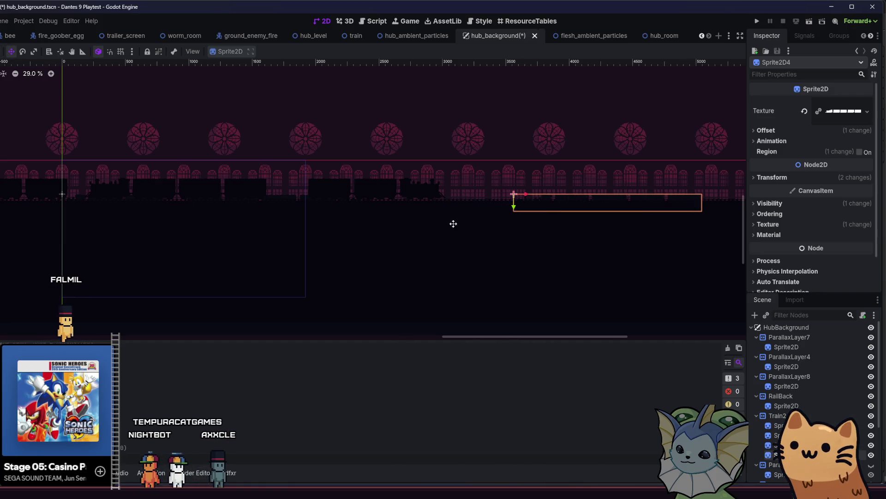
drag(453, 224, 269, 239)
key(ctrl+s)
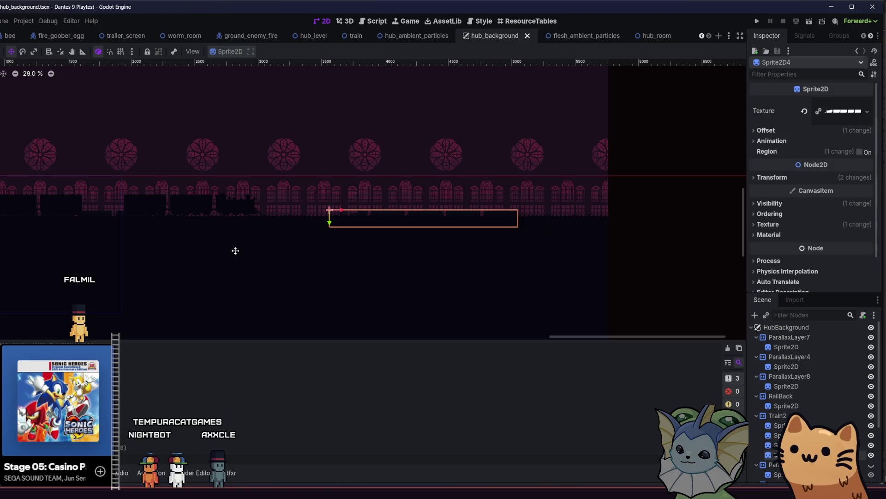
Shift the flipped train sprite to the right, save, and run the game.
scroll(230, 252, left, 15)
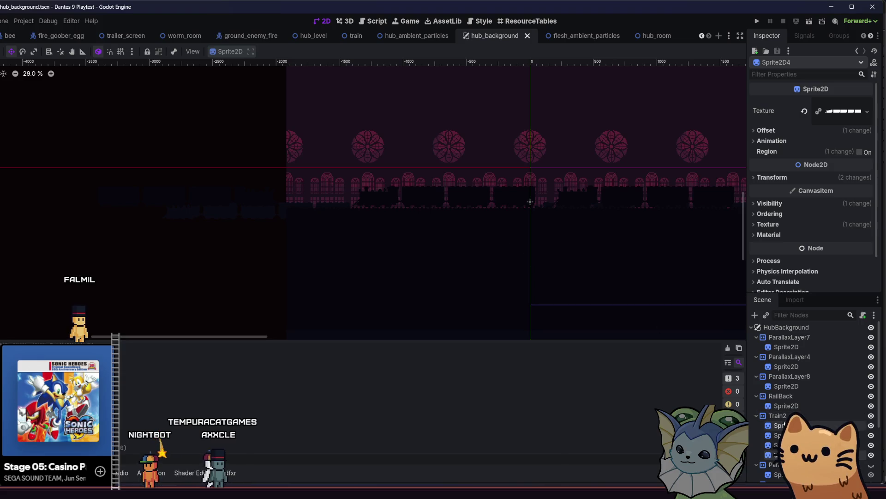
click(194, 196)
drag(226, 233, 253, 234)
key(ctrl+s)
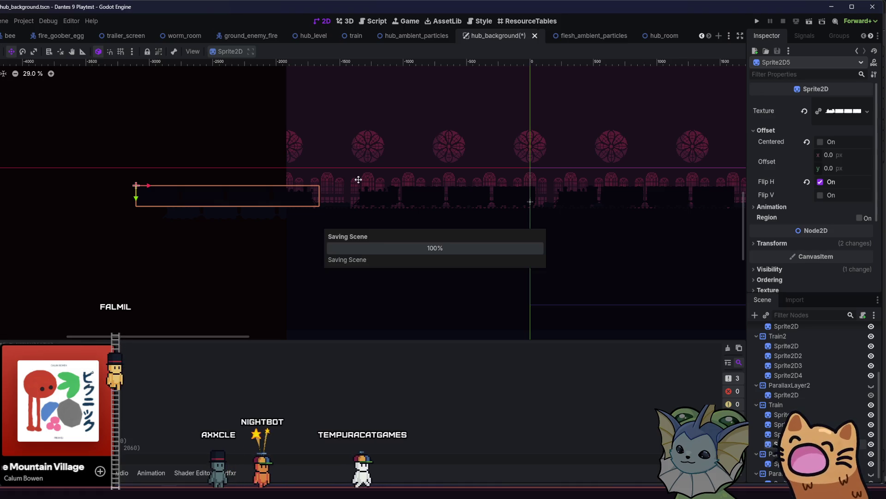
click(755, 22)
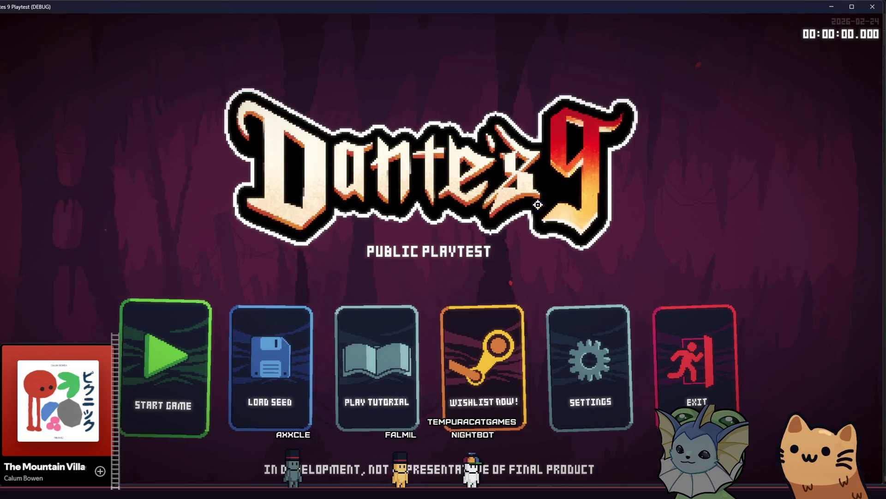
Start a new game, walk the cat over the stairs onto the train-roof platform, then close the playtest.
click(184, 347)
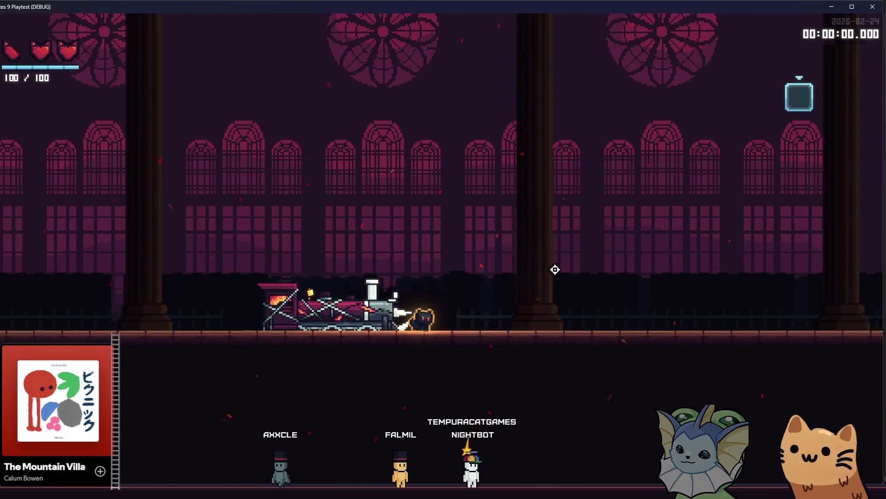
key(d)
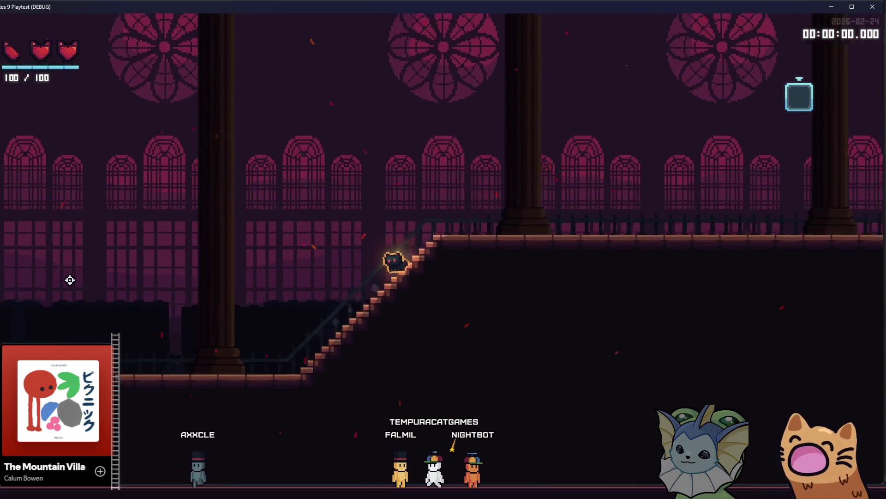
key(d)
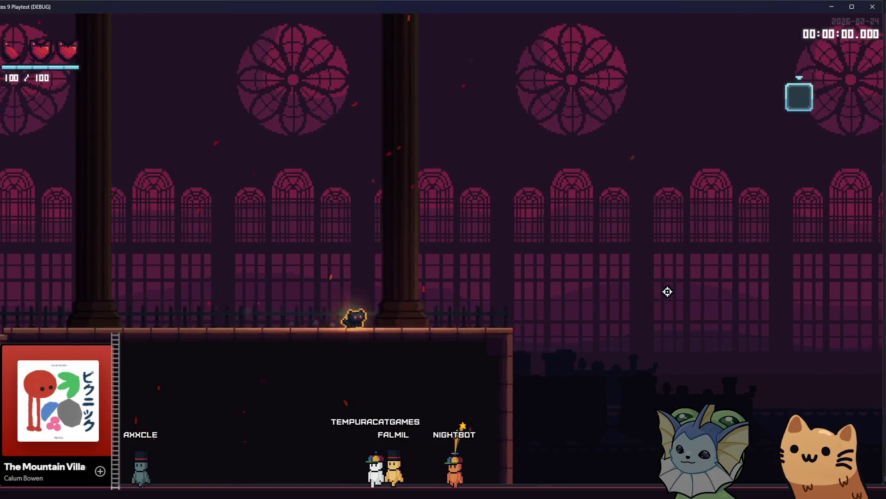
key(d)
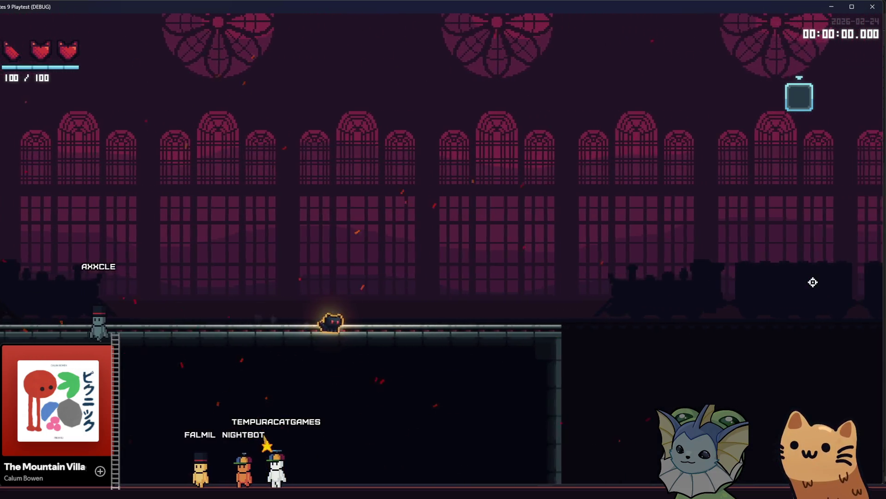
click(872, 7)
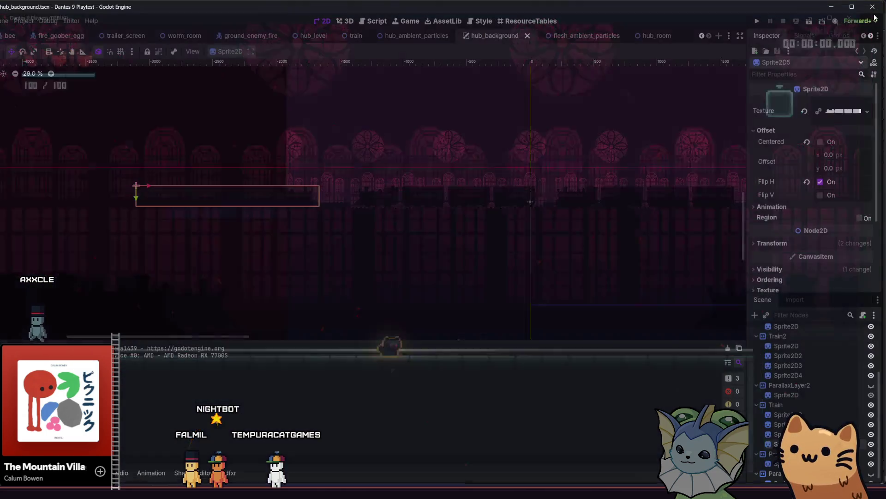
Delete the Sprite2D4 train-car node from Train2.
scroll(306, 271, down, 1)
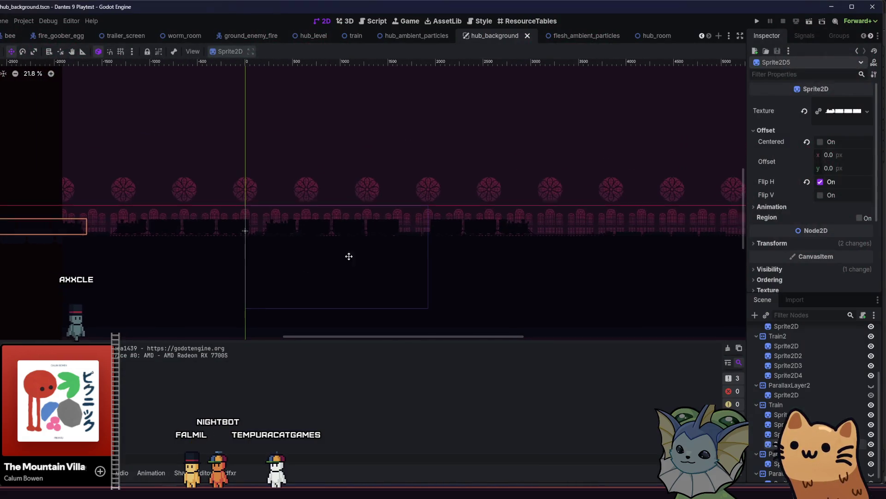
click(826, 377)
key(Delete)
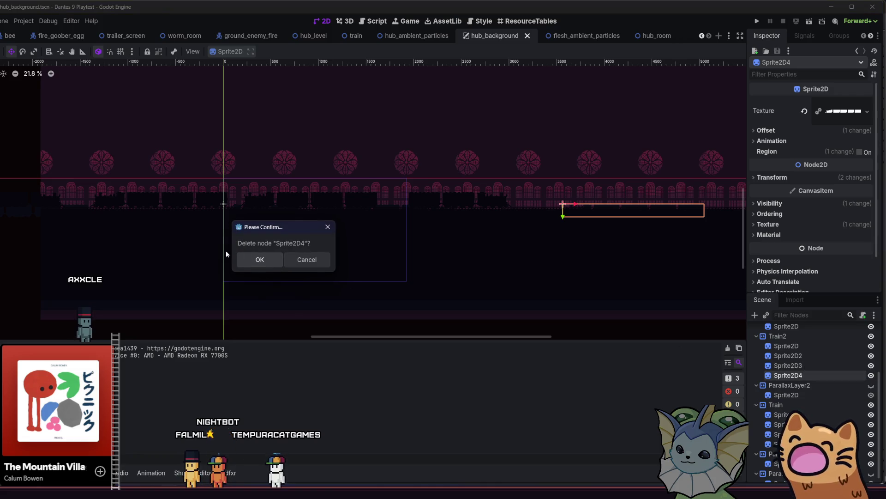
click(260, 260)
Slide Sprite2D2 further right along the train, save hub_background, and run the game.
click(780, 369)
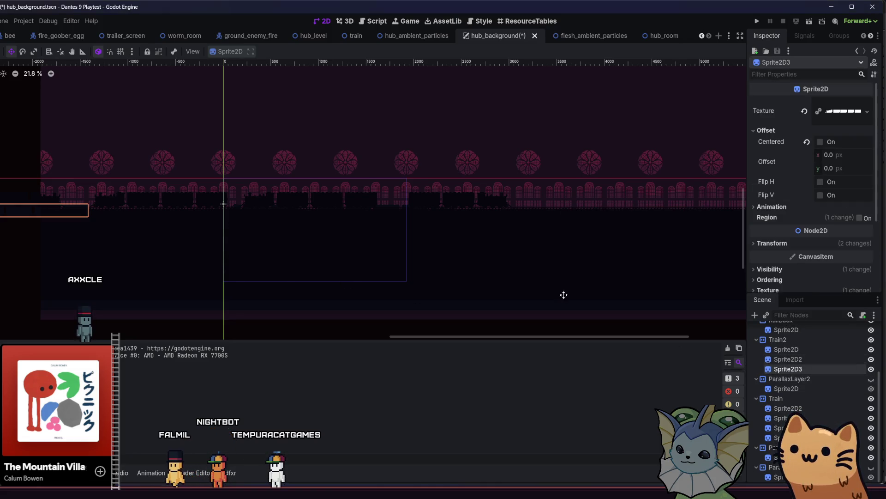
scroll(336, 268, left, 5)
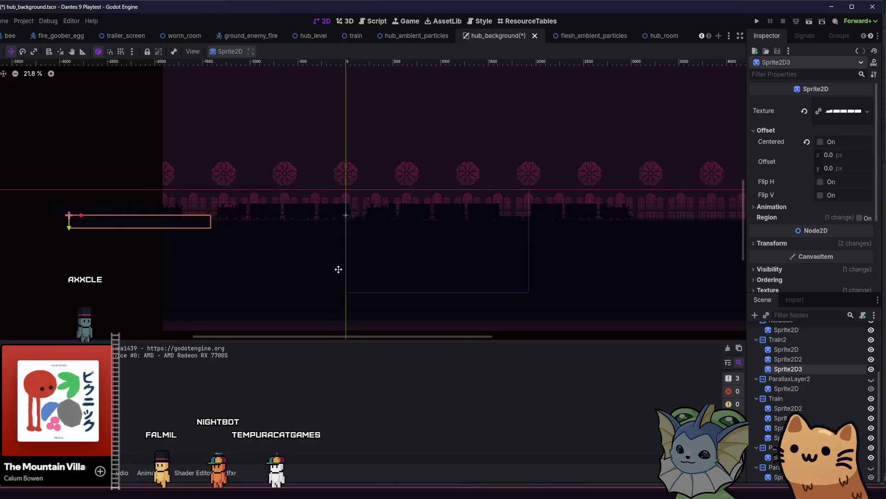
click(782, 361)
scroll(507, 277, up, 1)
scroll(408, 283, right, 4)
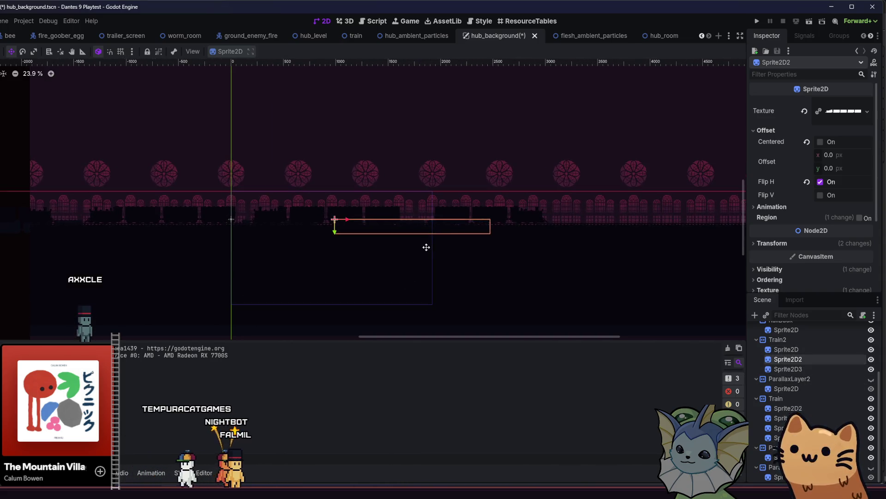
drag(328, 233, 367, 234)
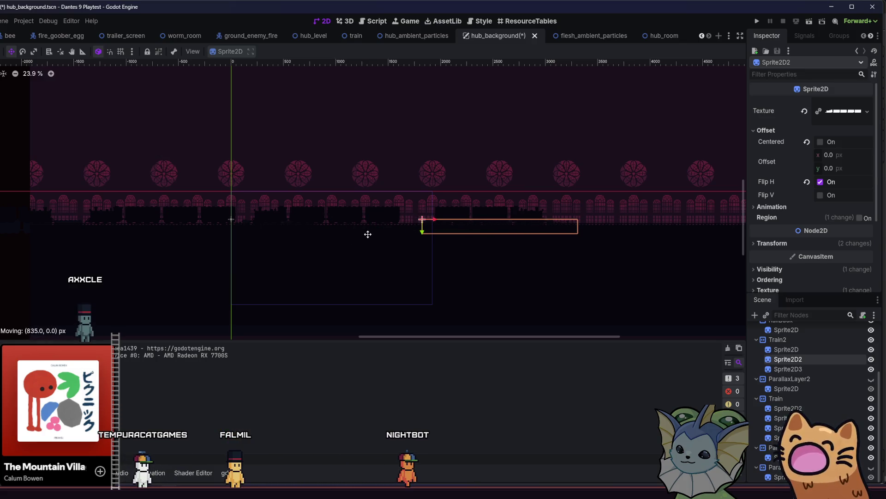
key(Up)
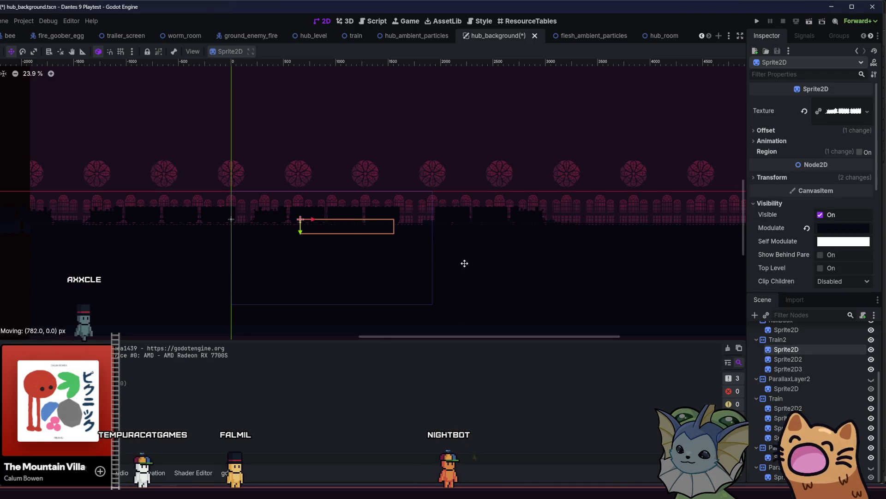
key(ctrl+s)
click(758, 21)
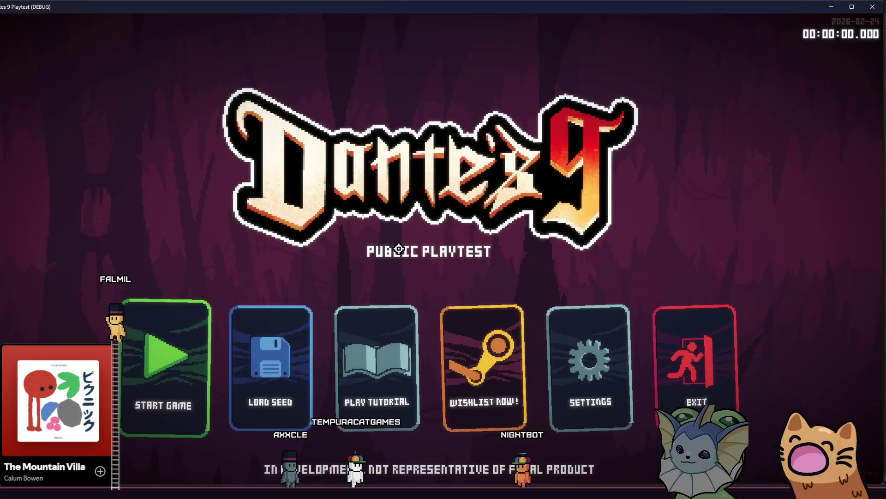
Start a game, walk the cat back and forth across the hub's platforms and stairs, then close it.
click(188, 331)
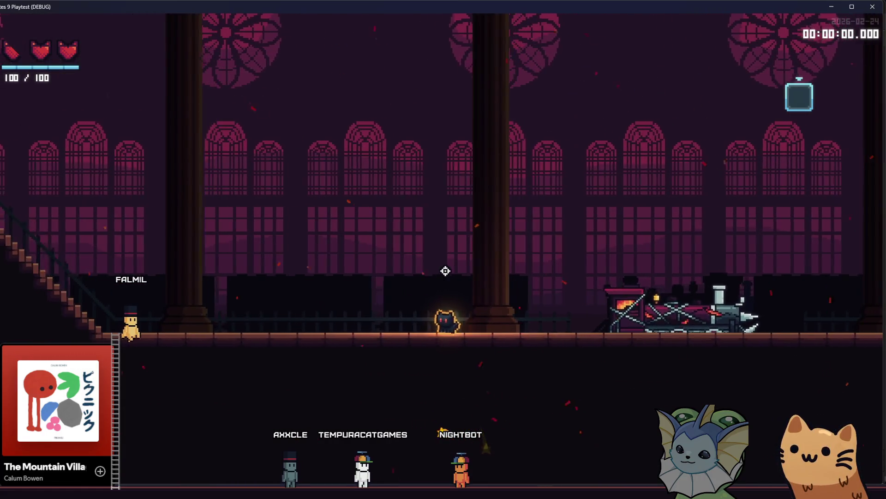
key(d)
key(d)
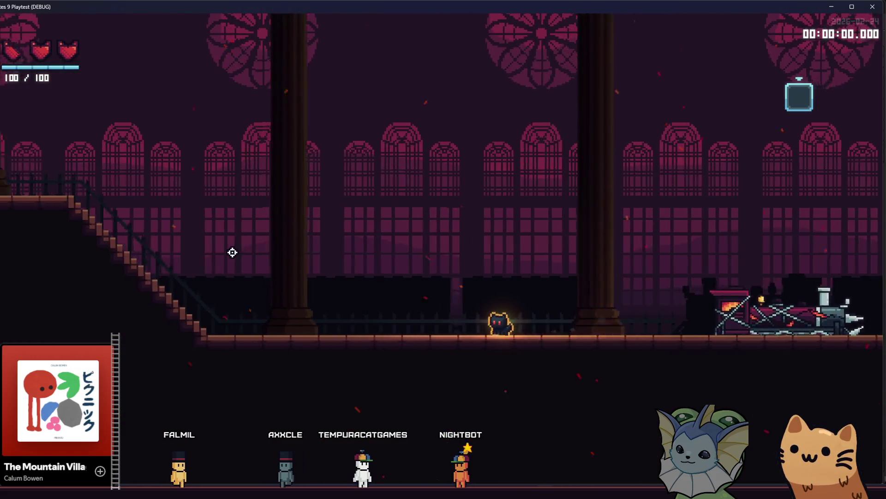
key(a)
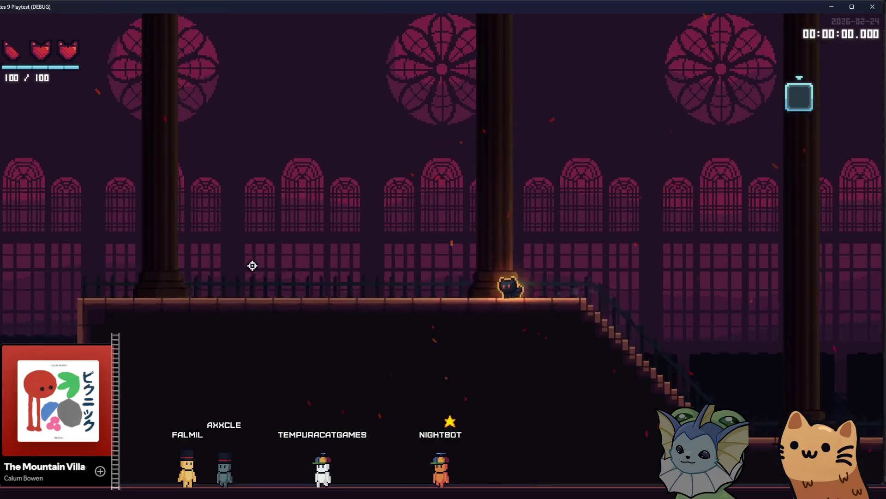
key(a)
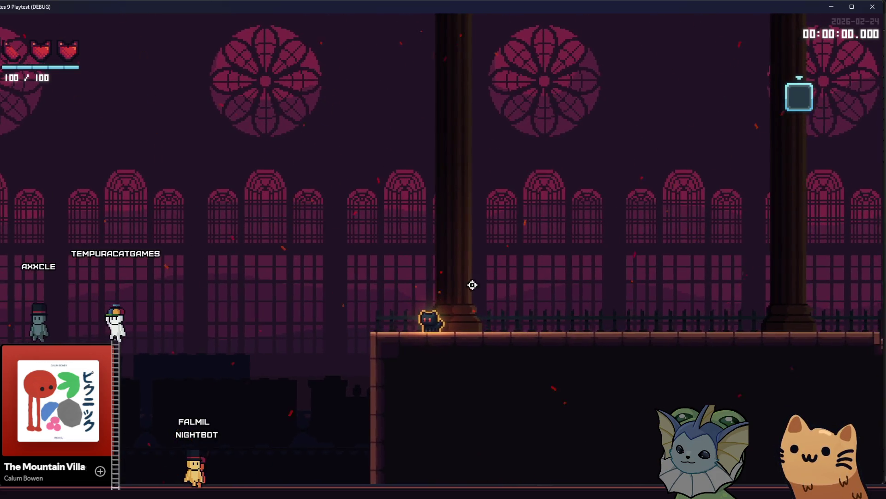
key(d)
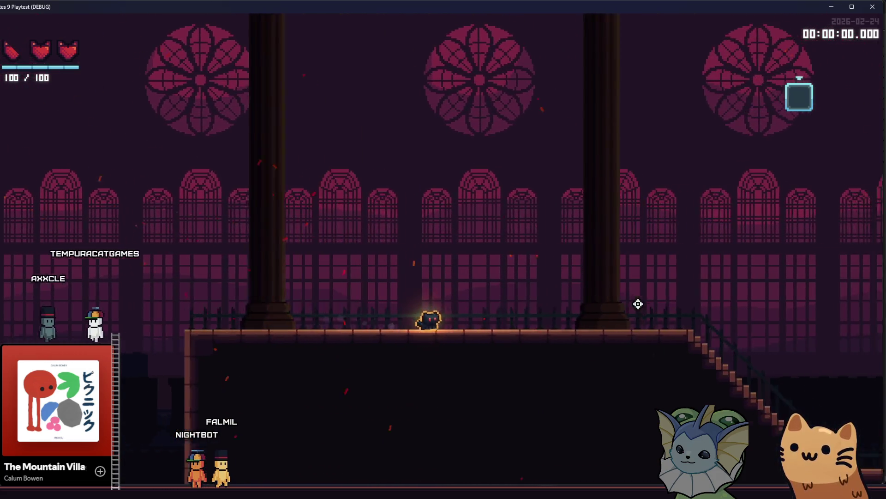
key(d)
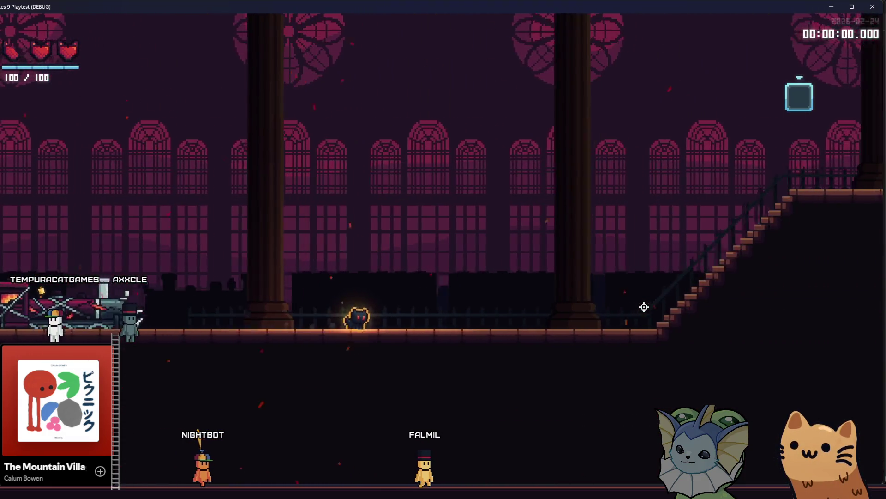
key(d)
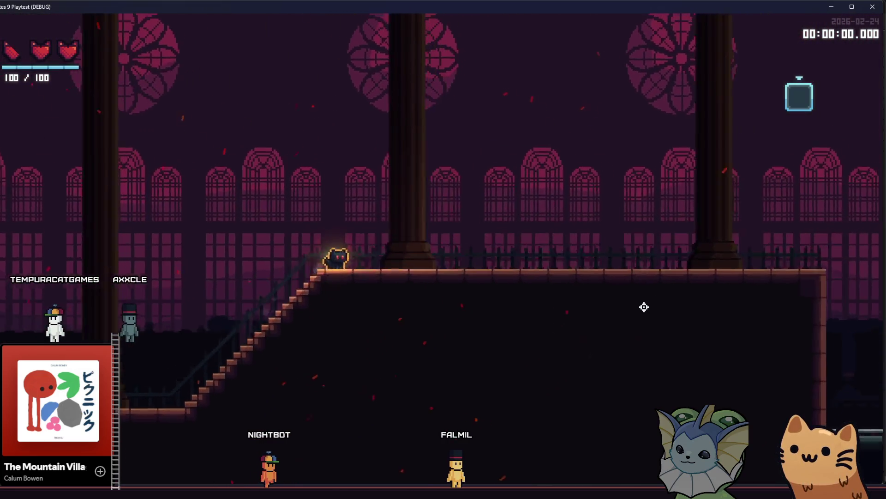
key(d)
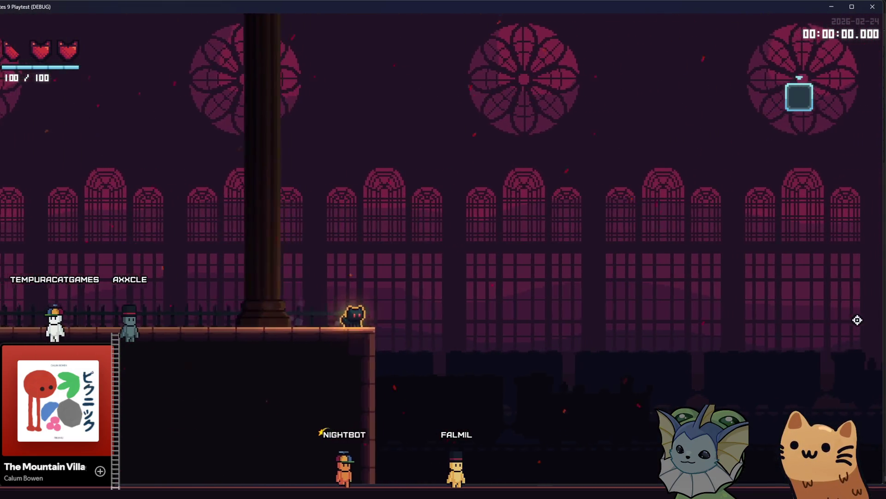
key(d)
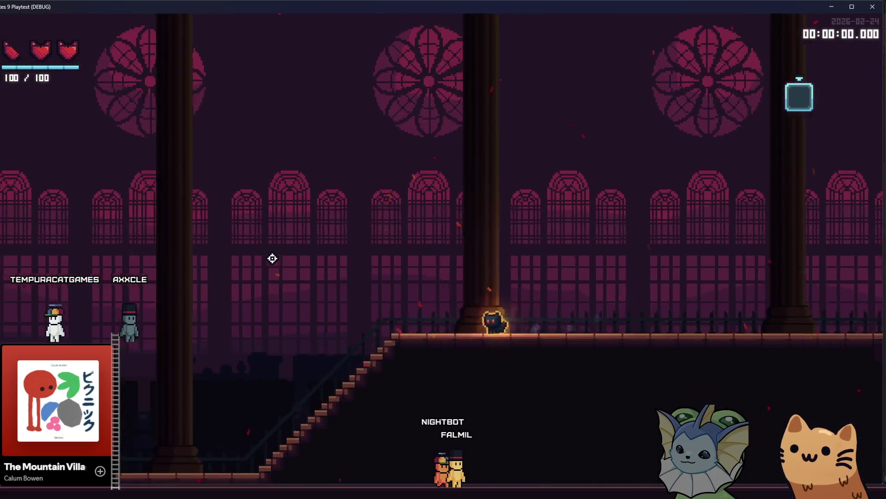
key(a)
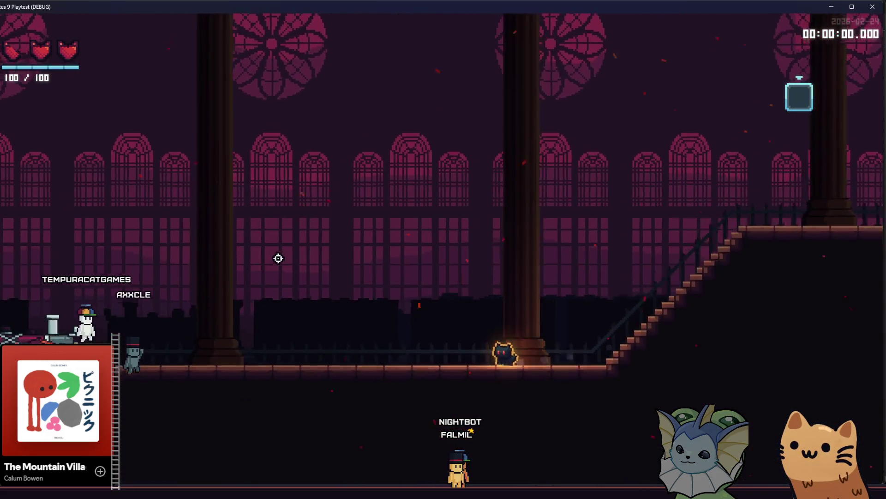
key(d)
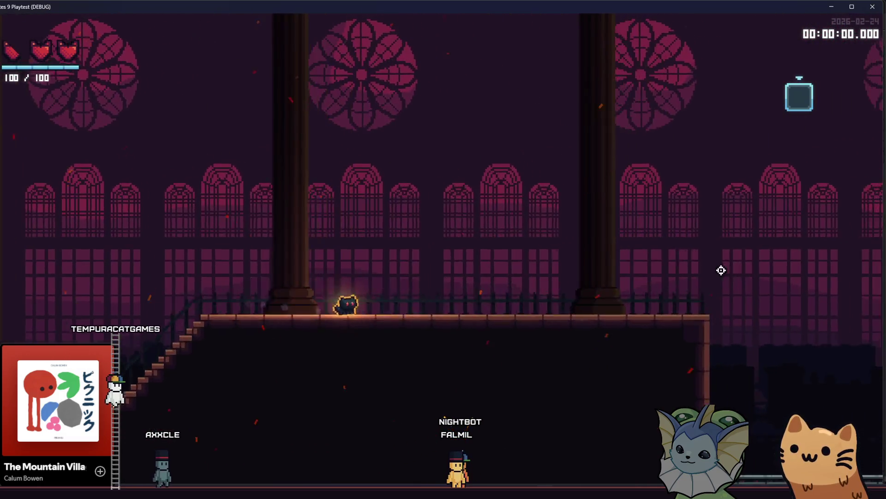
key(d)
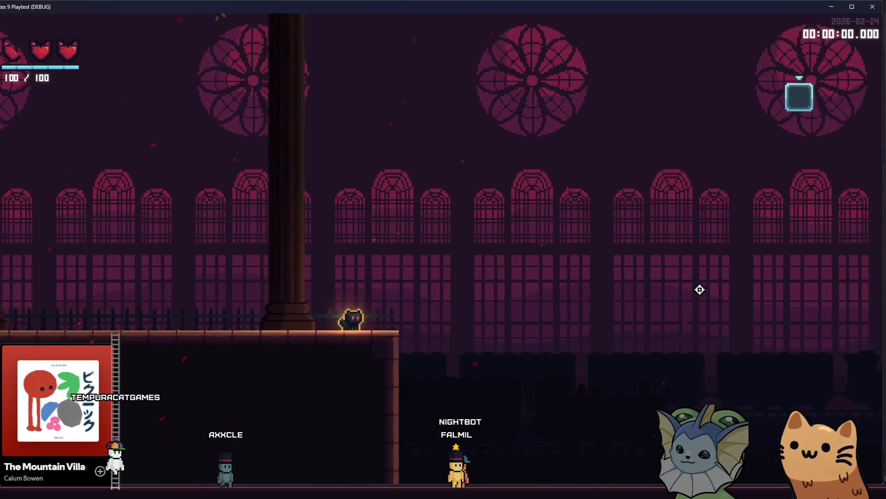
click(873, 7)
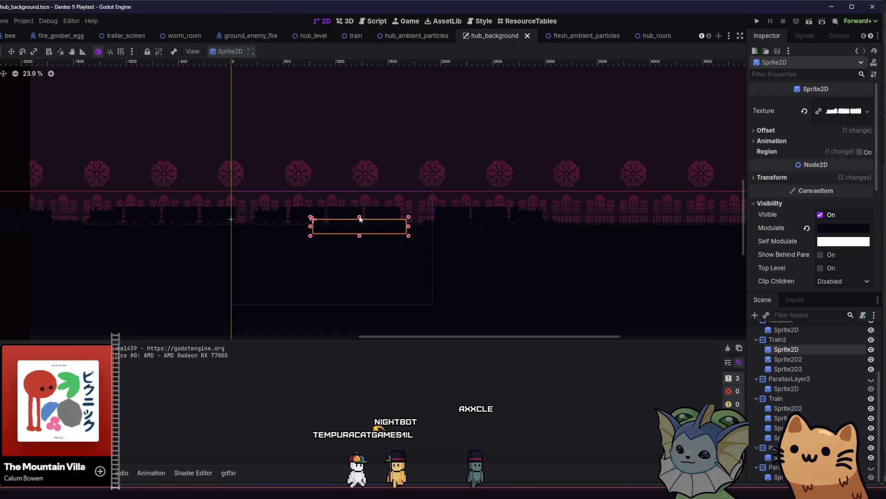
Duplicate a Train2 train sprite to create Sprite2D4.
click(428, 224)
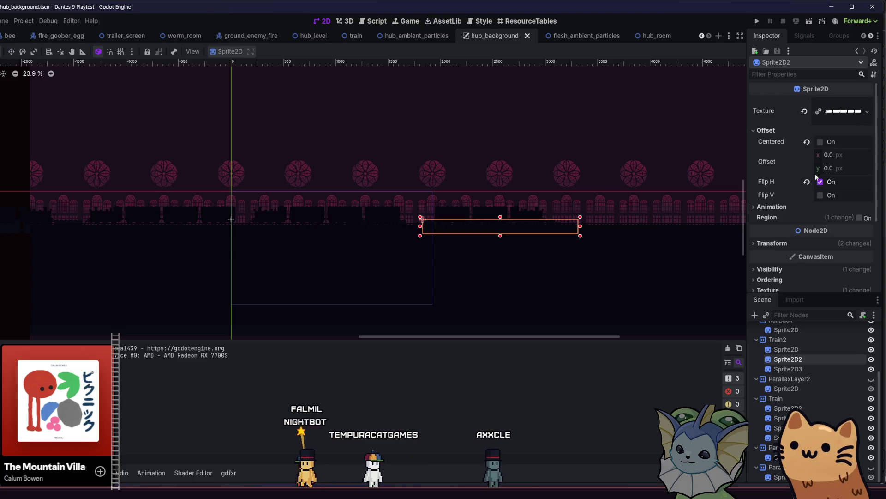
scroll(481, 217, left, 5)
key(ctrl+s)
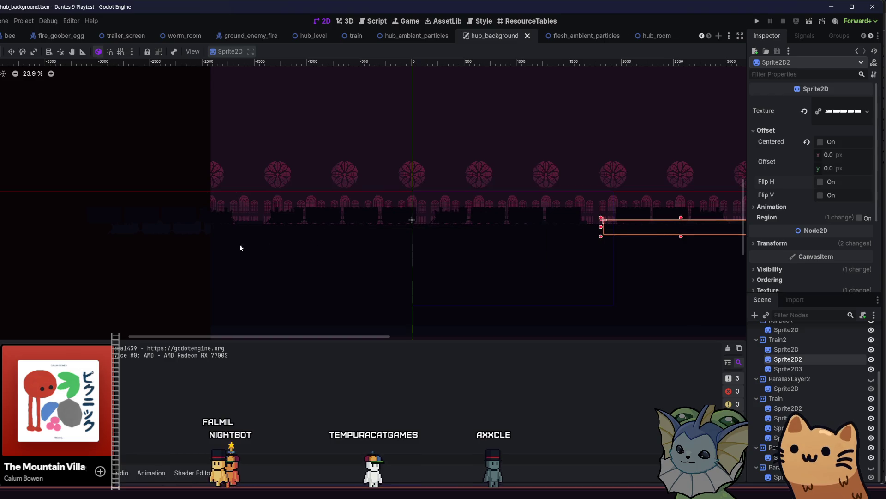
click(202, 237)
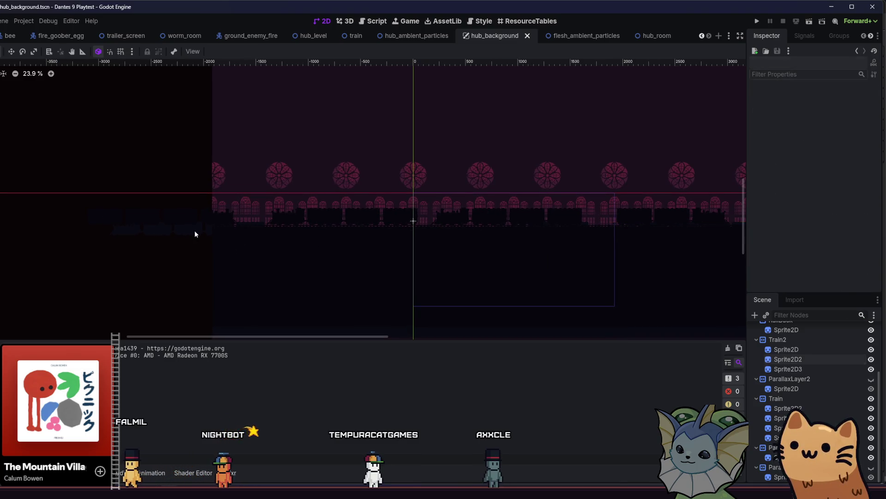
click(195, 234)
key(ctrl+d)
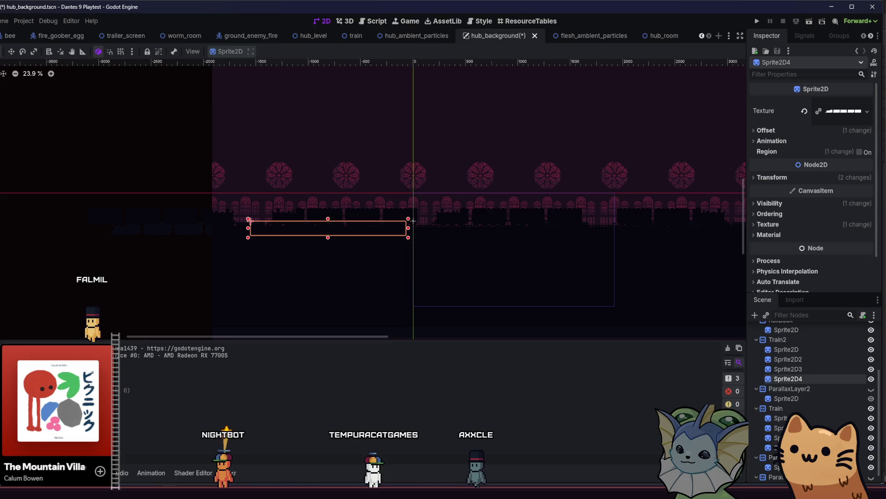
Give Sprite2D4 the train_2_car_small.png texture, save, run the game, and start a new game.
key(alt+f)
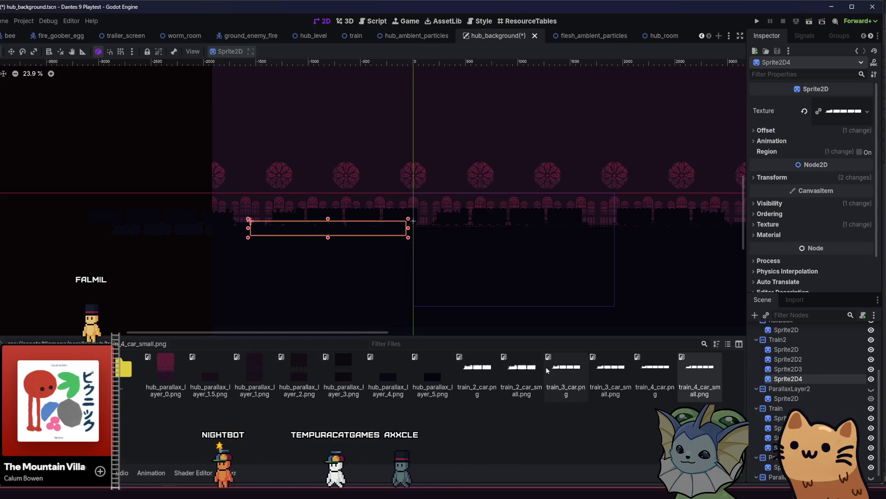
mouse_move(521, 373)
mouse_down()
mouse_move(795, 171)
mouse_move(843, 111)
mouse_up()
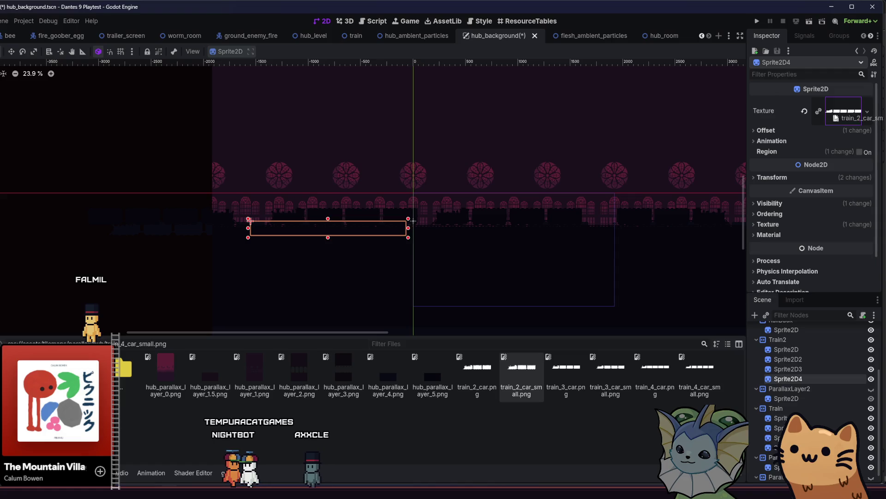
scroll(252, 224, up, 3)
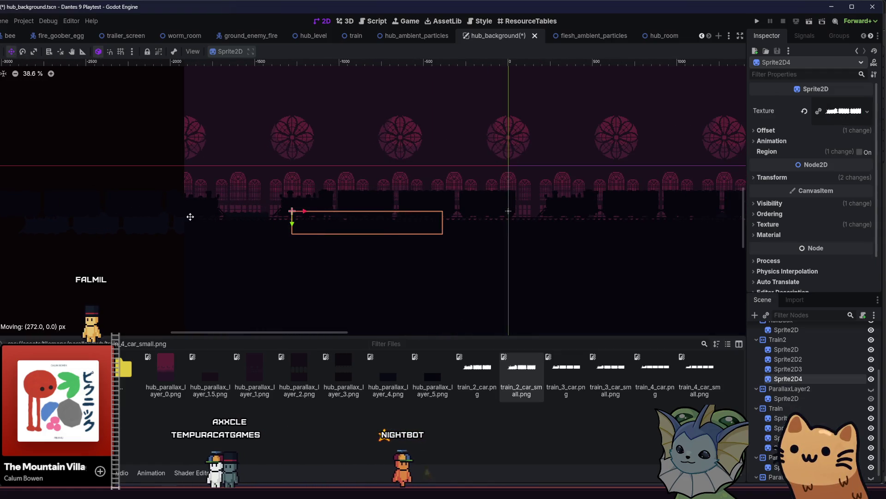
key(ctrl+s)
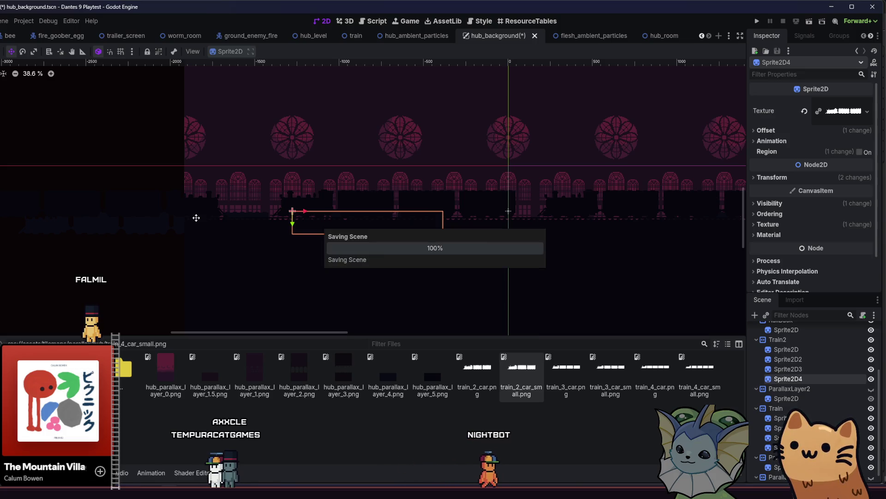
click(757, 22)
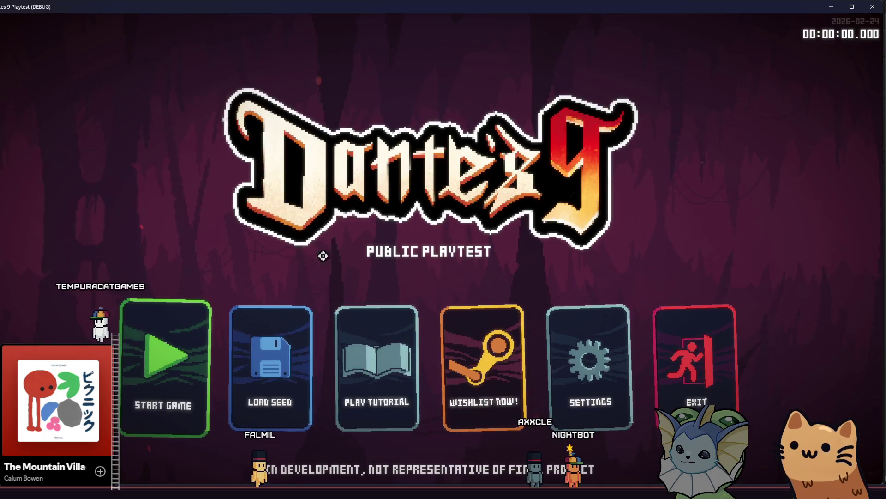
click(200, 349)
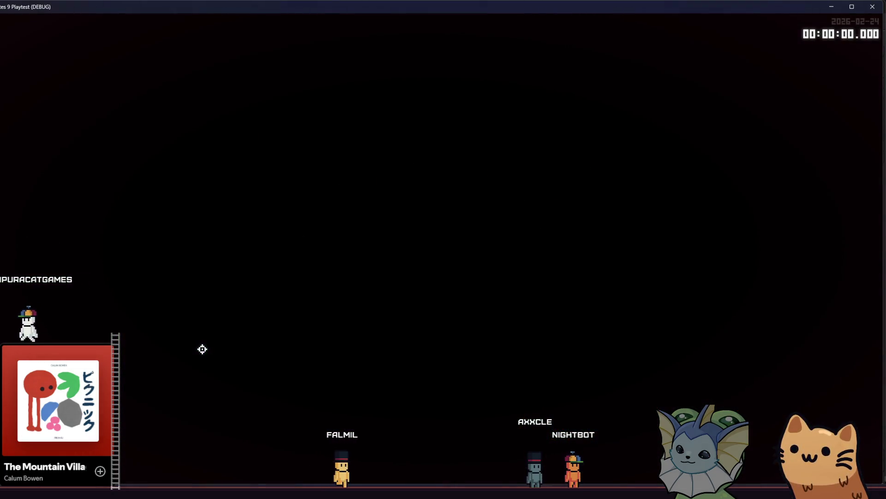
Walk the cat left, jump up the stairs, run down toward the train, then quit the playtest.
key(a)
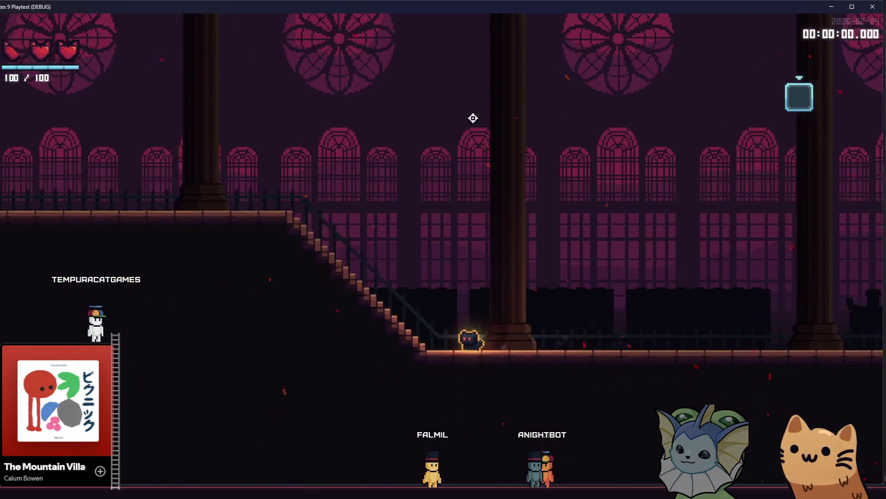
key(space)
key(d)
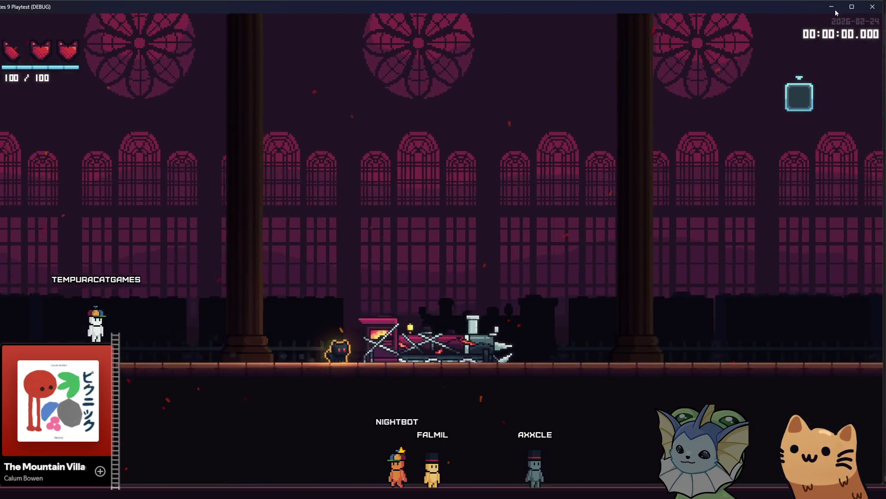
key(F8)
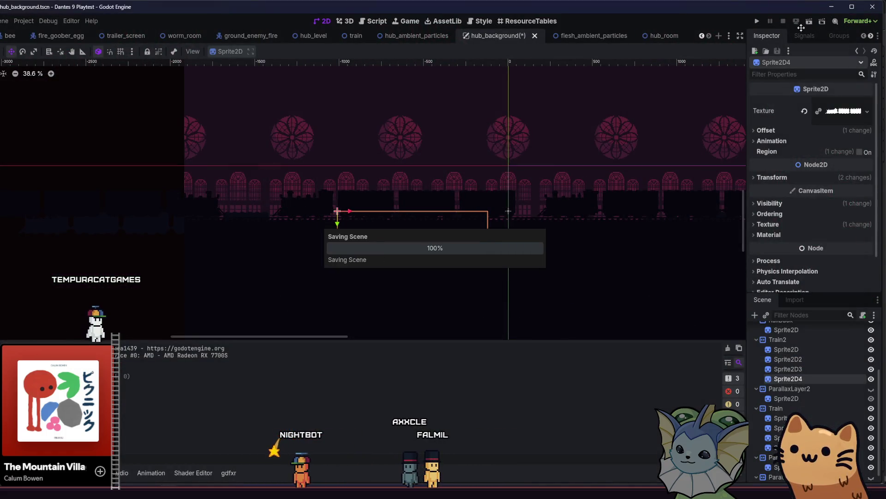
click(760, 20)
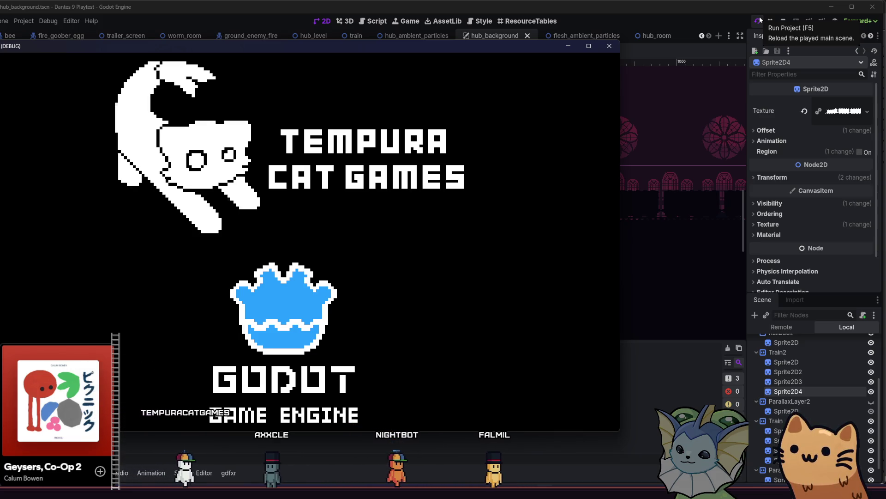
key(super+Up)
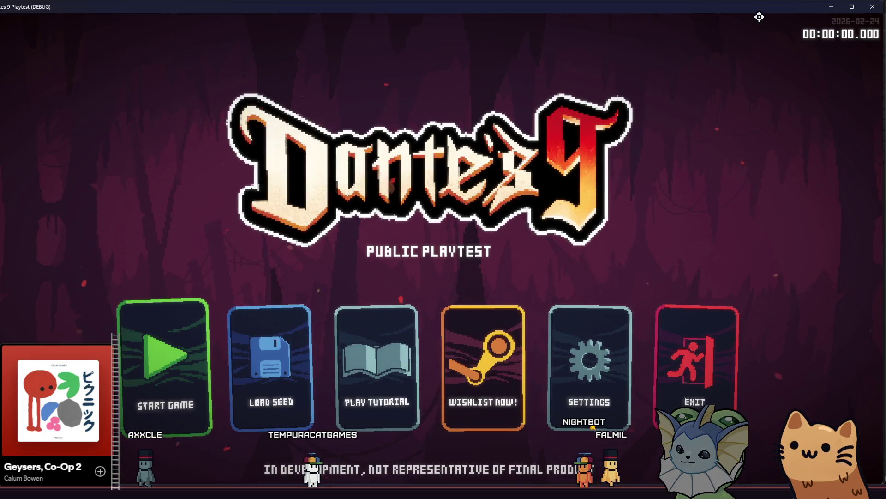
click(190, 389)
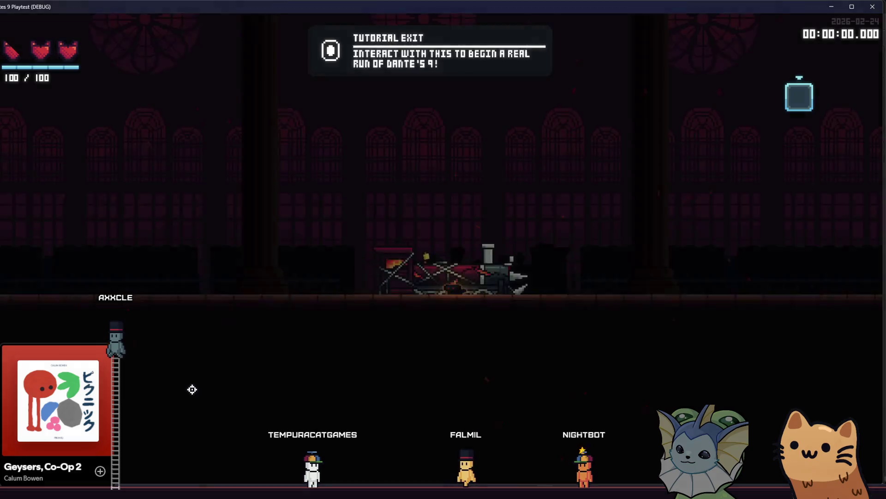
key(Left)
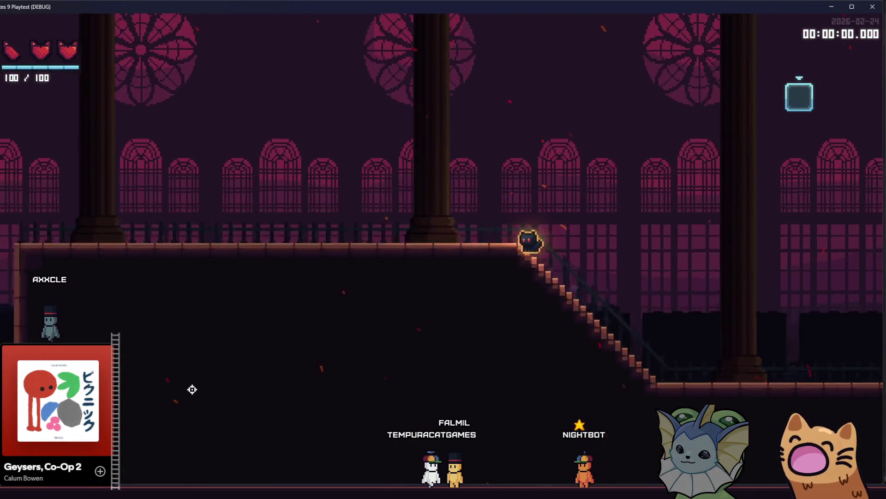
key(Right)
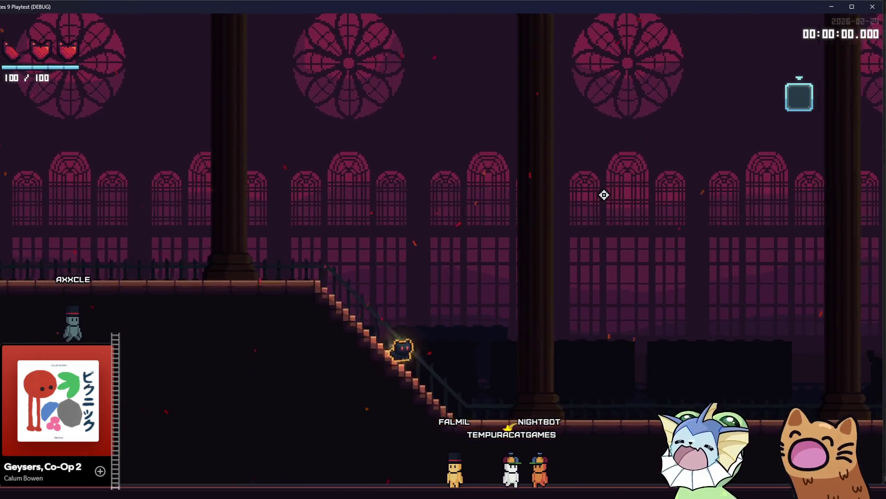
key(Right)
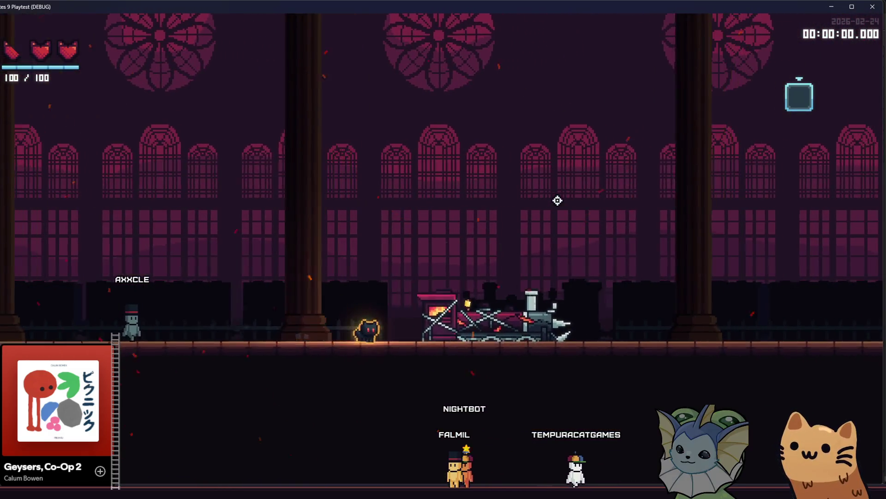
key(Right)
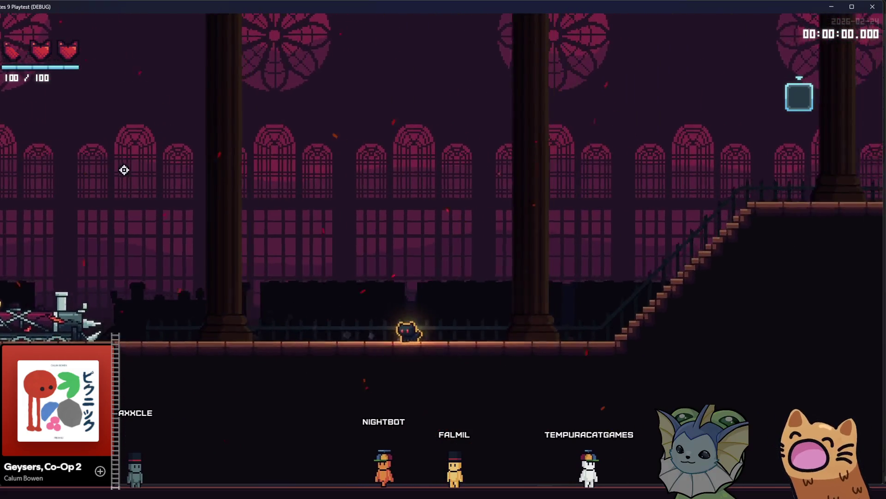
key(Right)
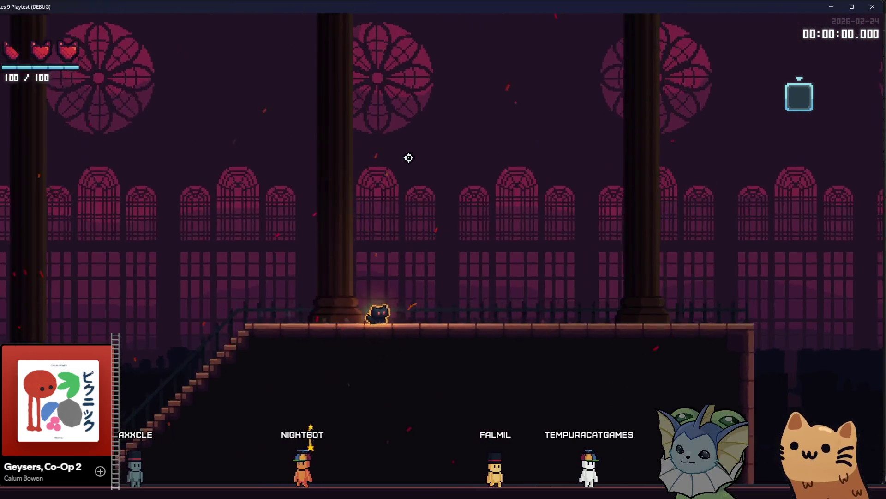
key(Right)
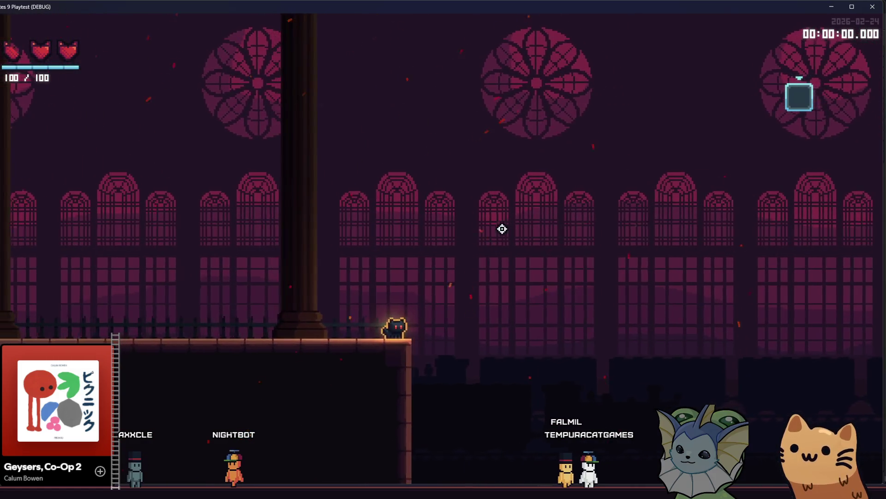
key(Right)
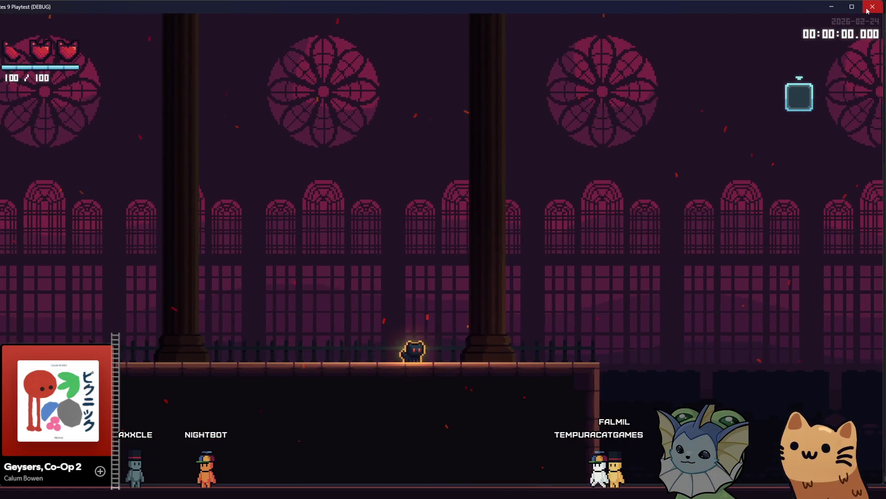
click(868, 10)
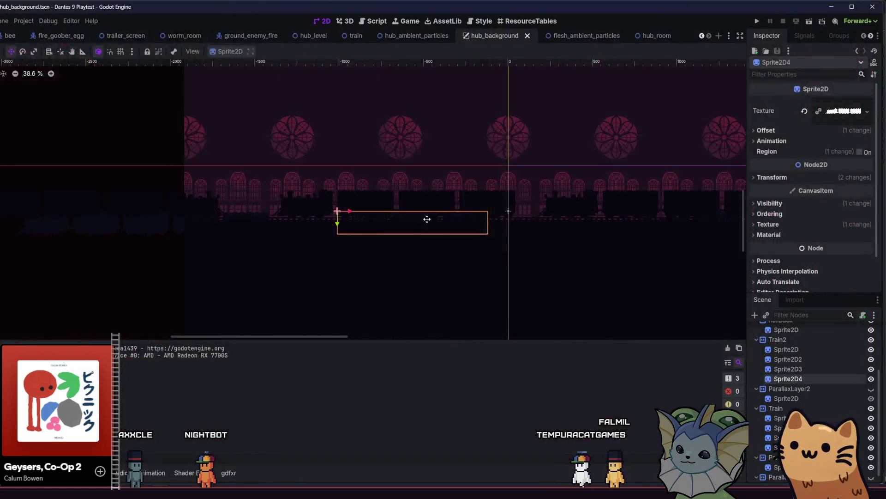
Nudge Sprite2D4 slightly right, save, make ParallaxLayer2 visible again, and run the game.
drag(416, 223, 418, 223)
key(ctrl+s)
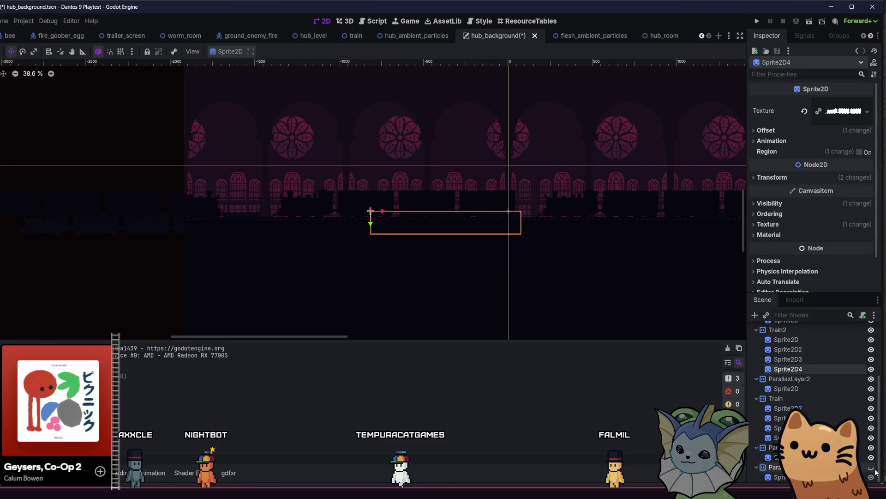
click(871, 388)
scroll(859, 428, up, 3)
click(759, 19)
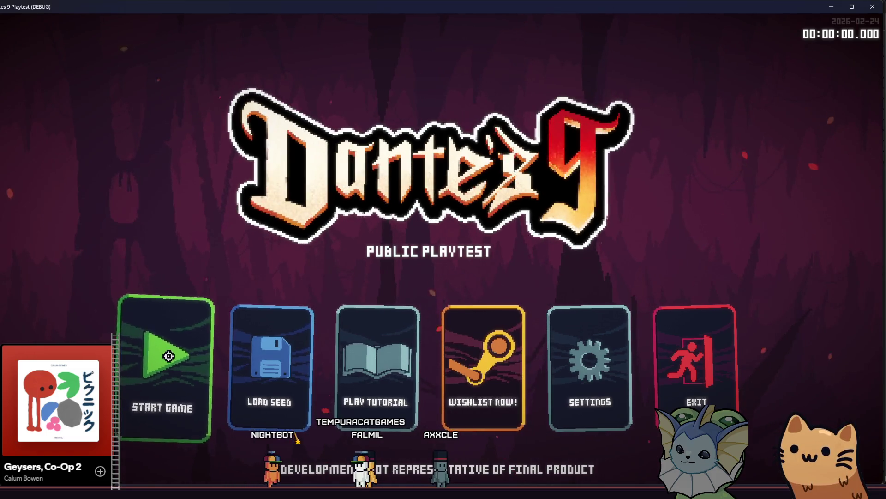
Start a new game and run the cat along the hub floor, past the train, and across the upper platform.
click(168, 356)
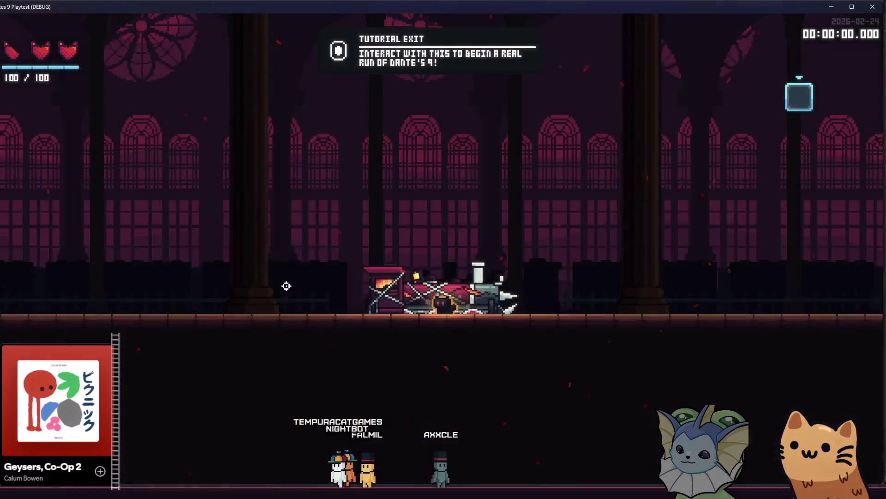
key(d)
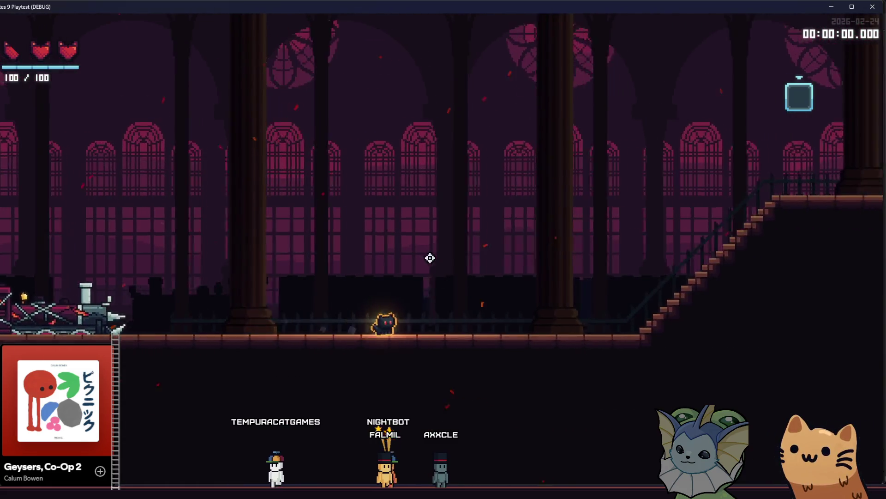
key(a)
key(a)
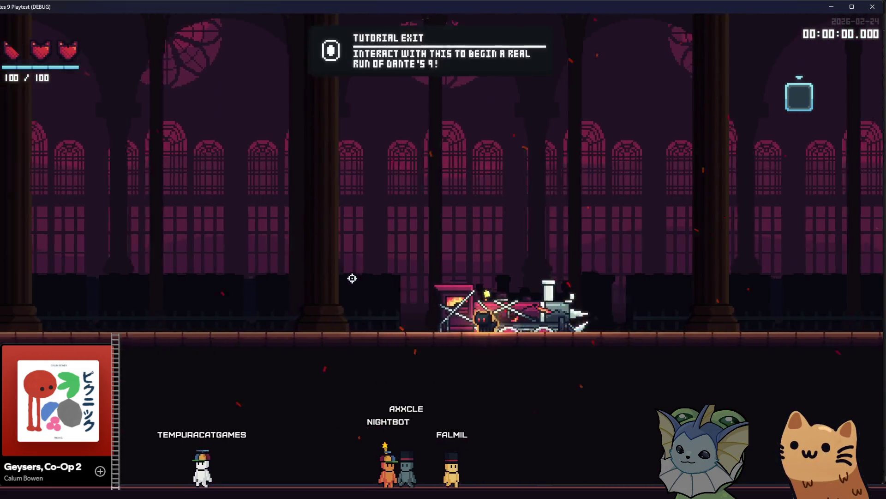
key(a)
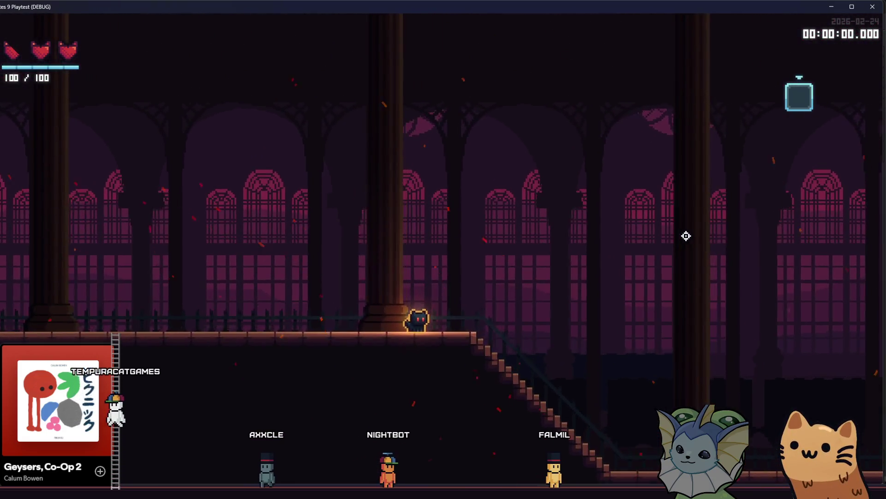
key(a)
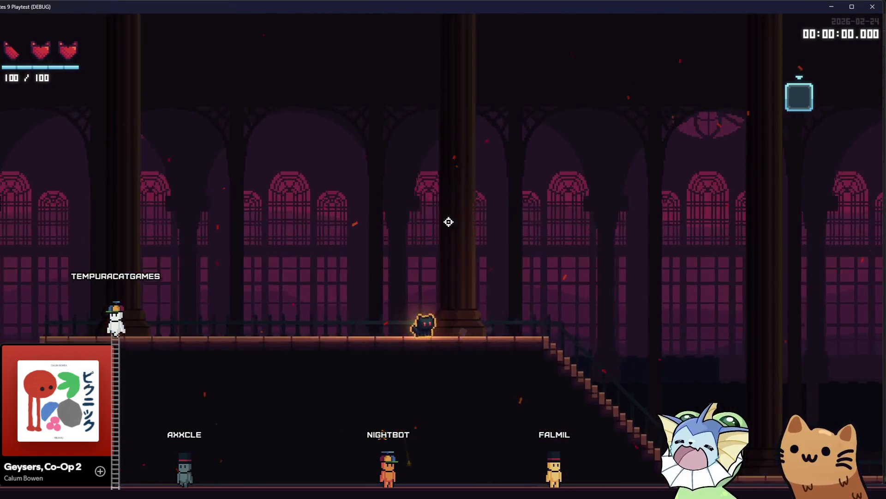
key(a)
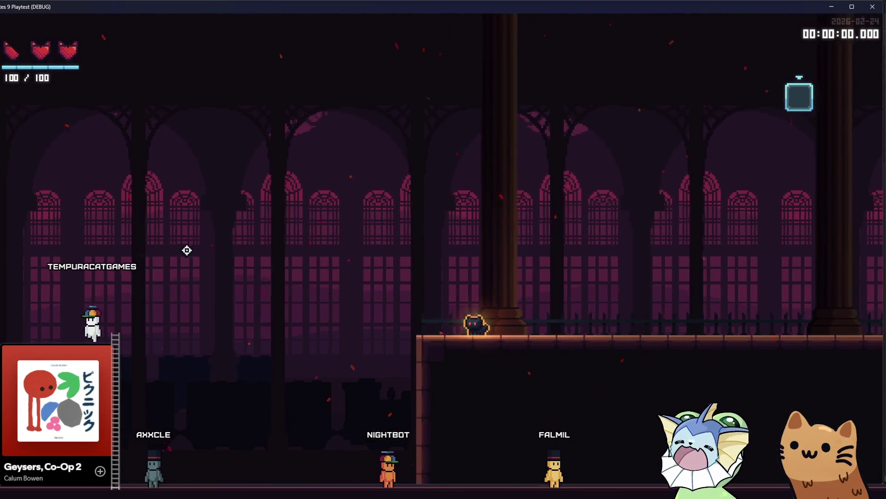
key(a)
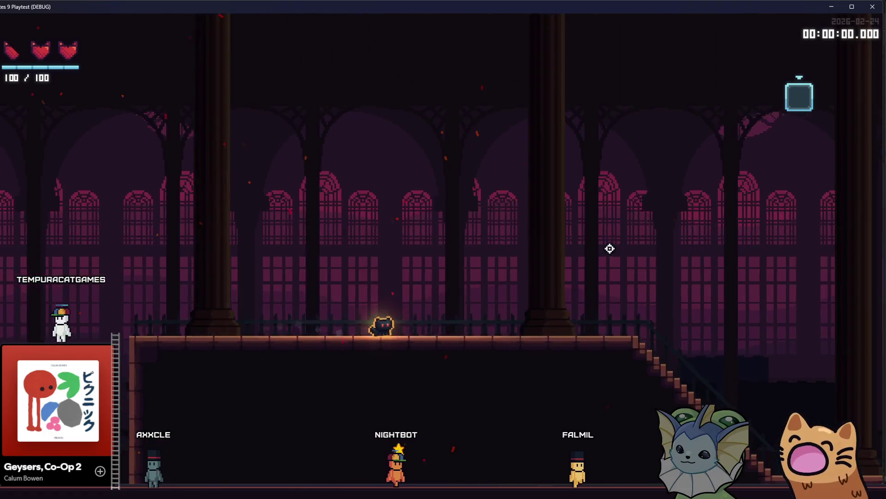
key(d)
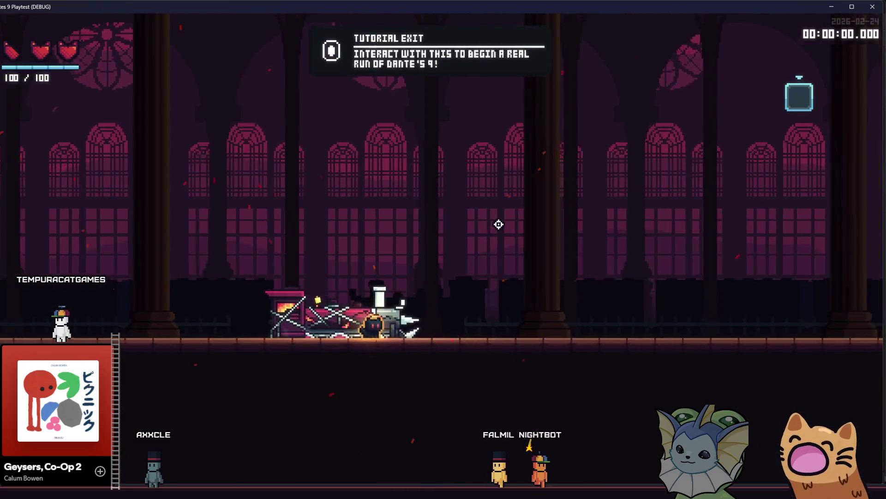
key(d)
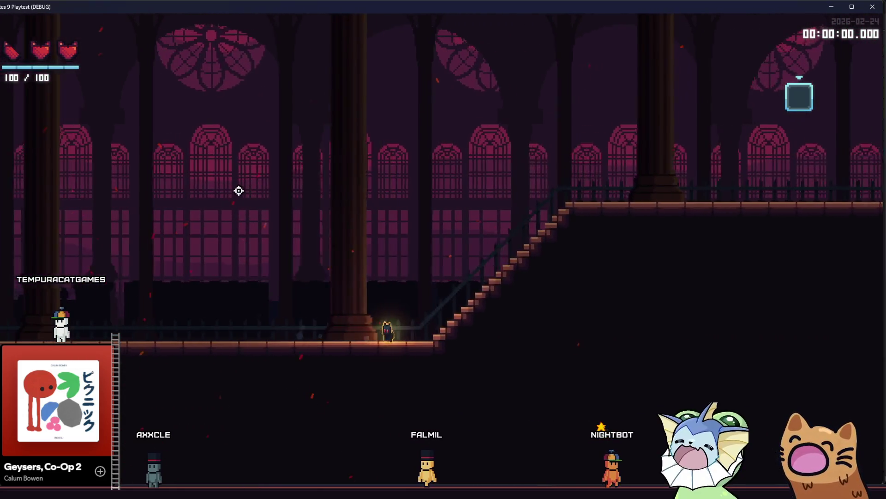
key(d)
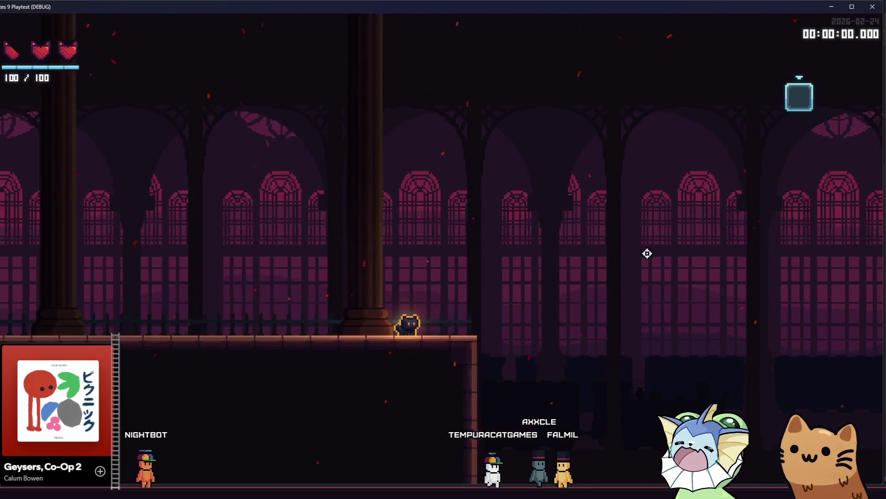
Walk the cat down the staircase, along the lower floor past the train, and jump onto the ledge.
key(a)
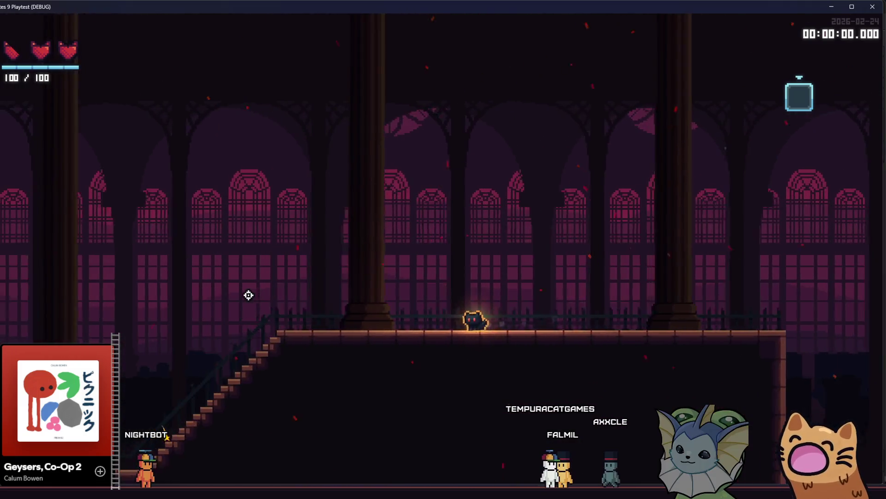
key(a)
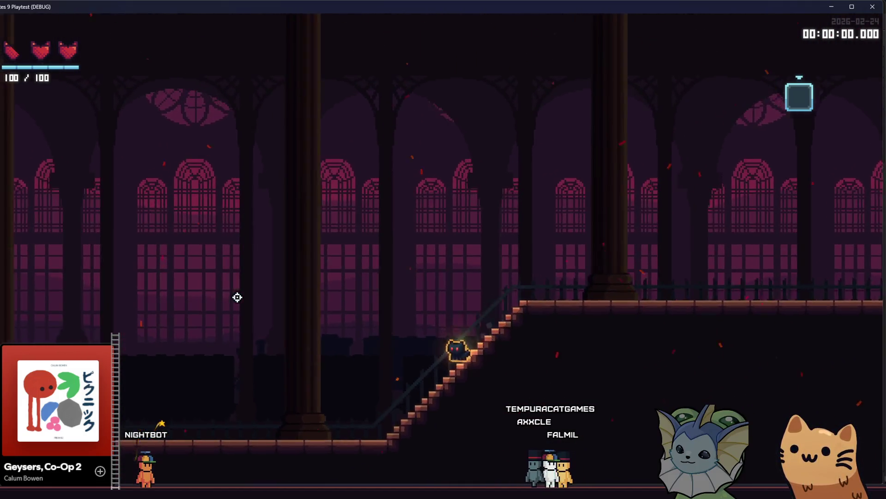
key(a)
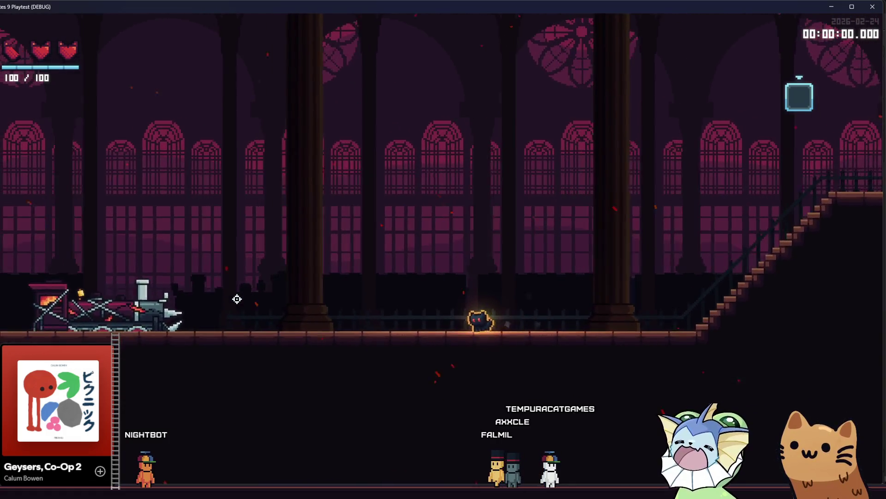
key(d)
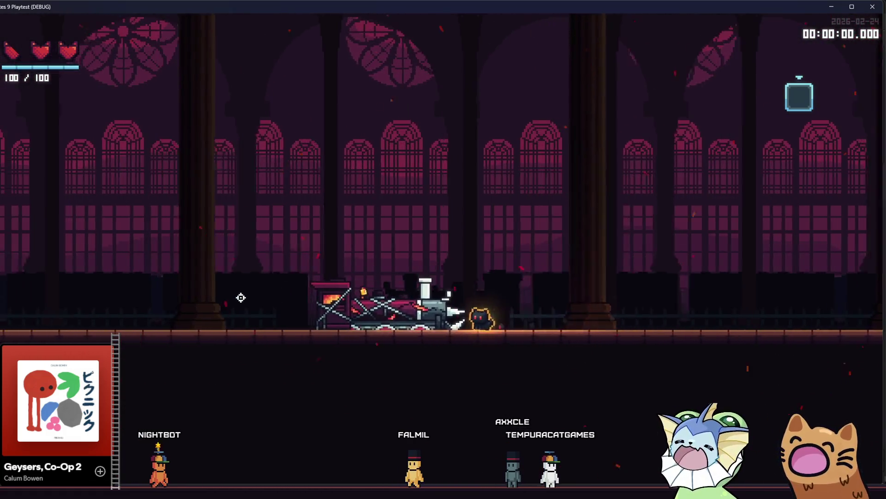
key(a)
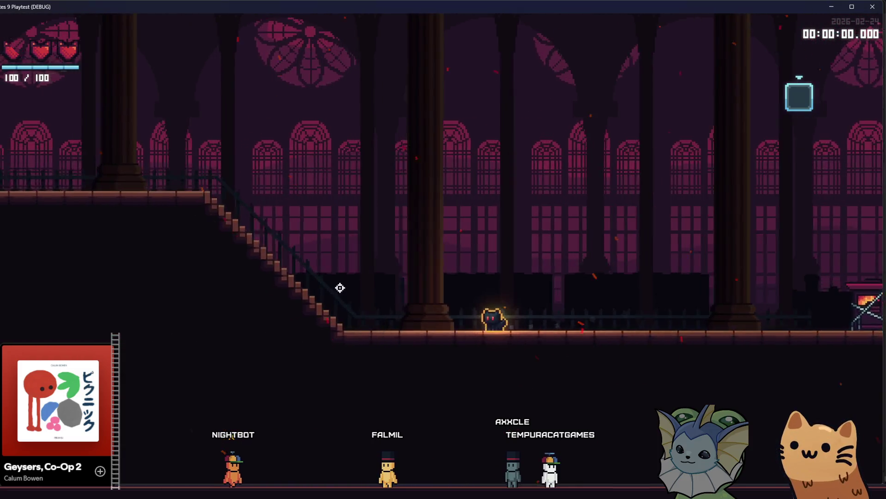
key(a)
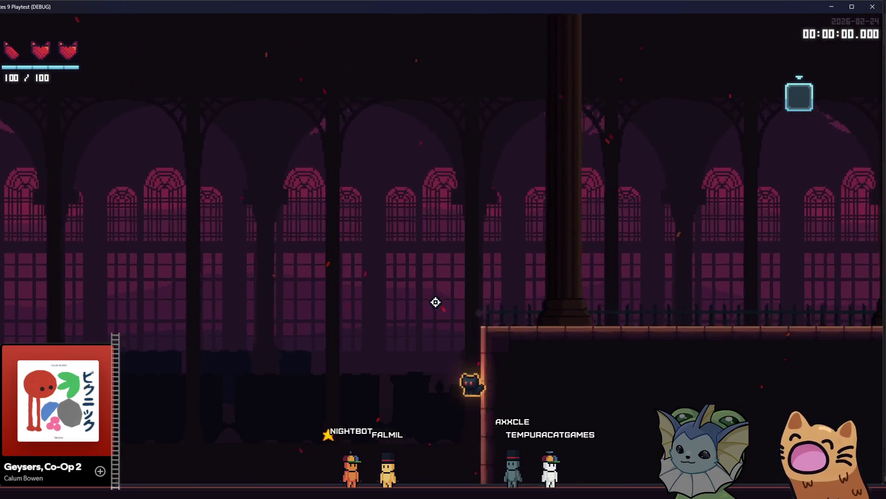
key(space)
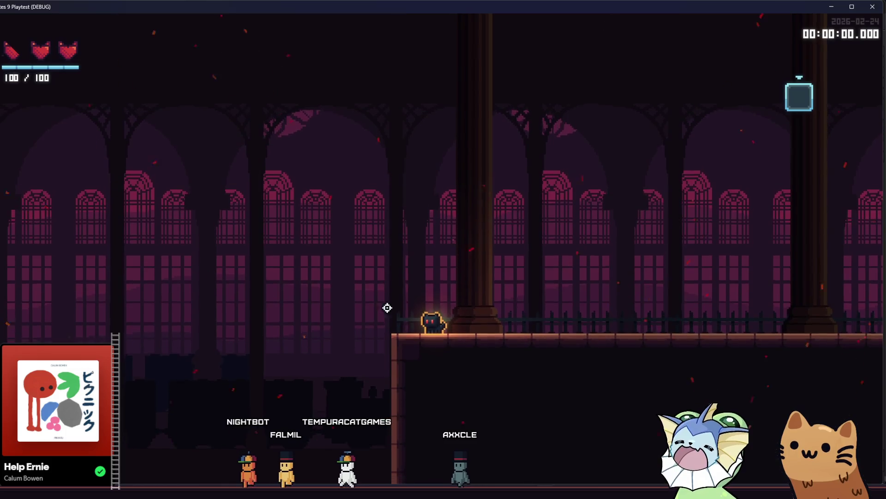
Walk the cat left along the platform and jump up onto the brick ledge twice.
key(a)
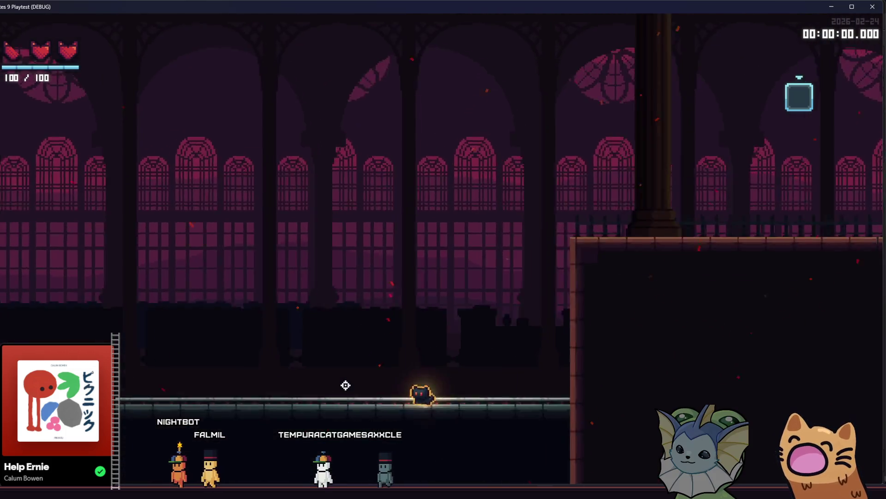
key(a)
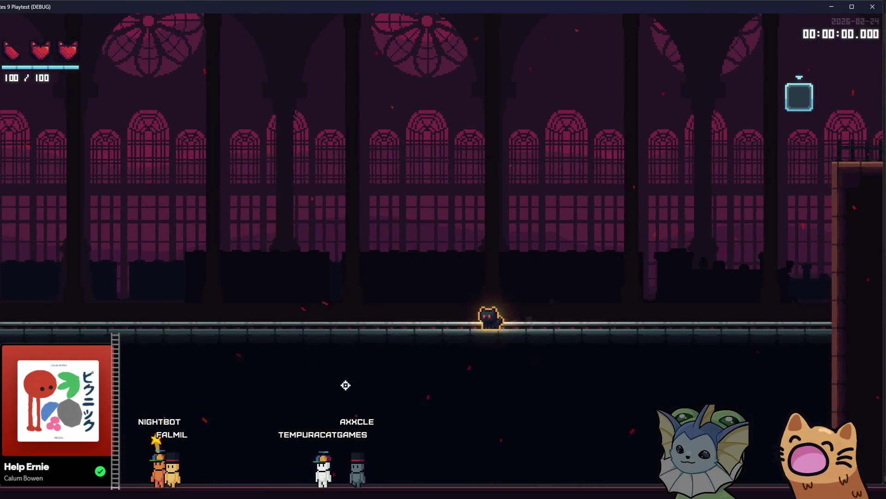
key(a)
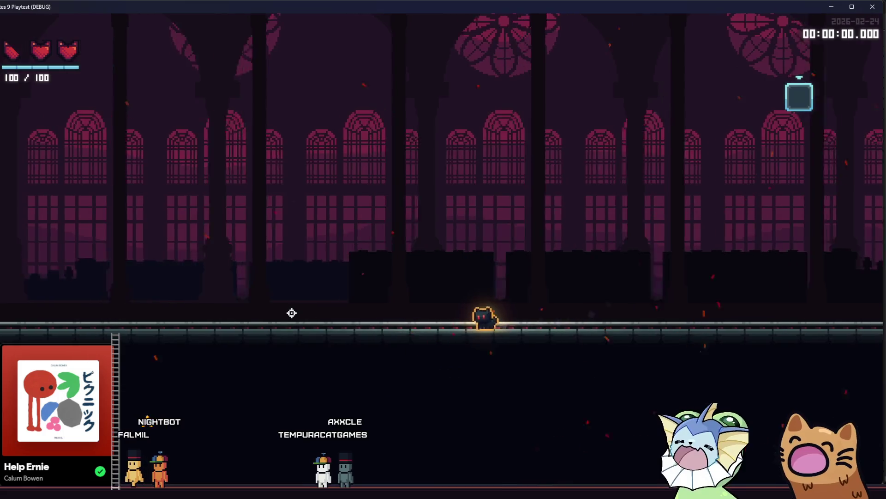
key(a)
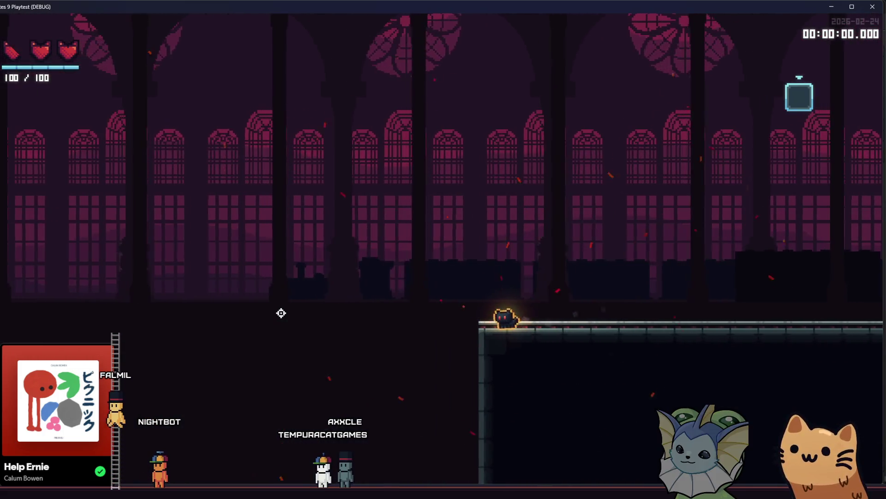
key(a)
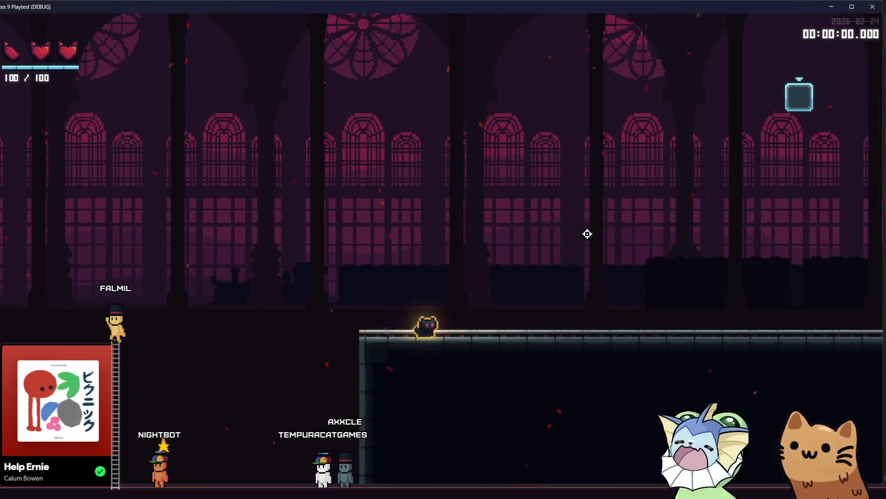
key(a)
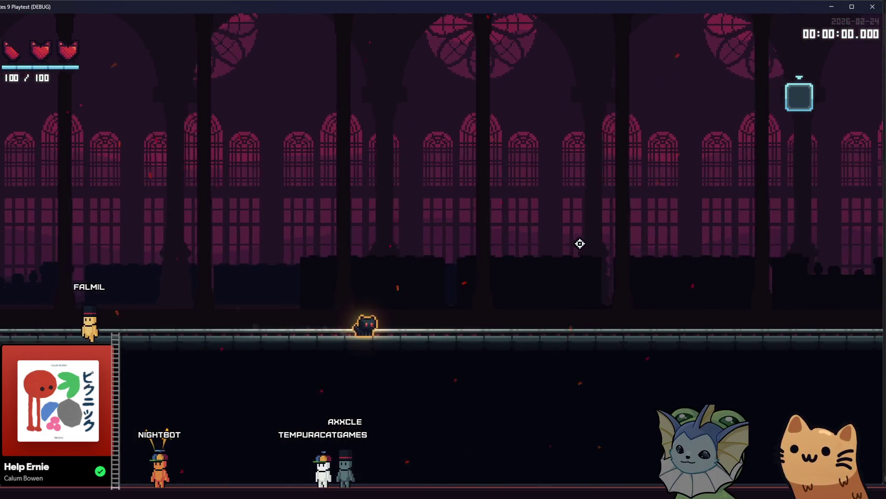
key(d)
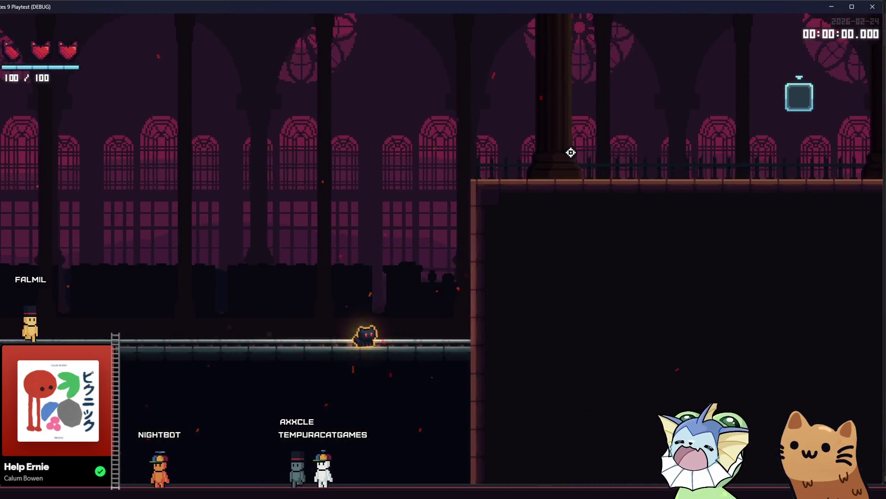
key(space)
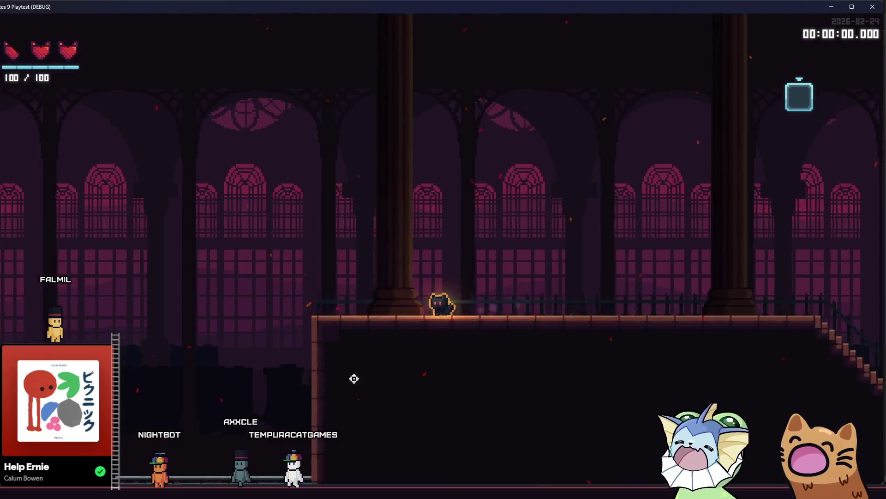
key(a)
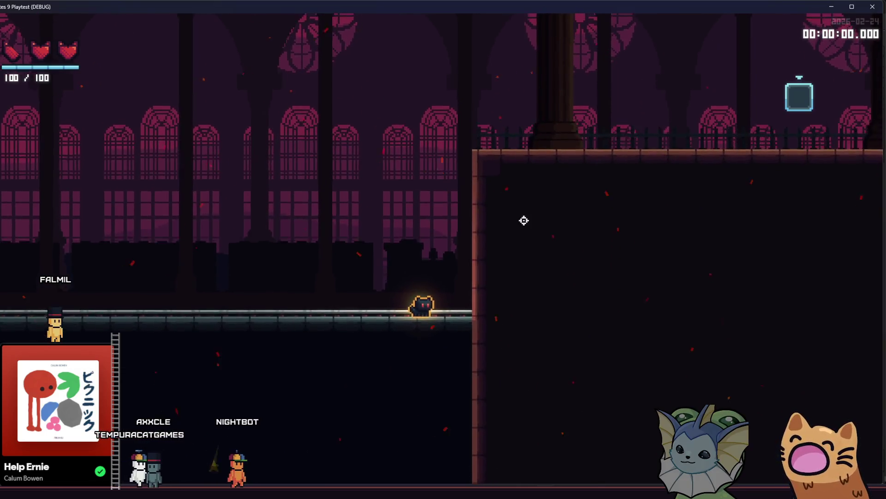
key(d)
key(space)
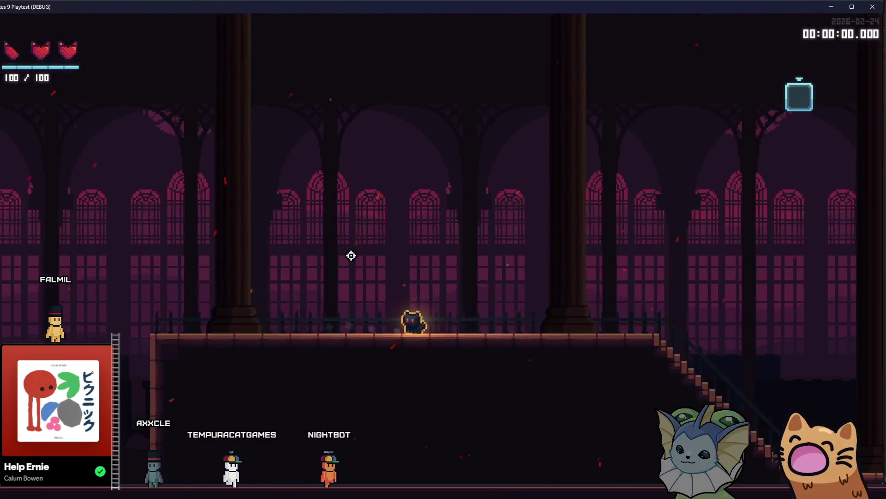
Take the cat down the stairs to the lower floor and back up onto the ledge.
key(d)
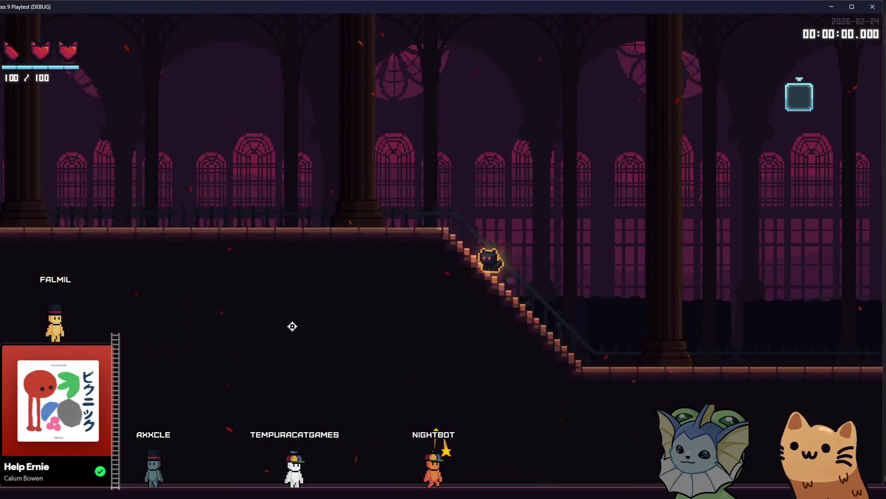
key(a)
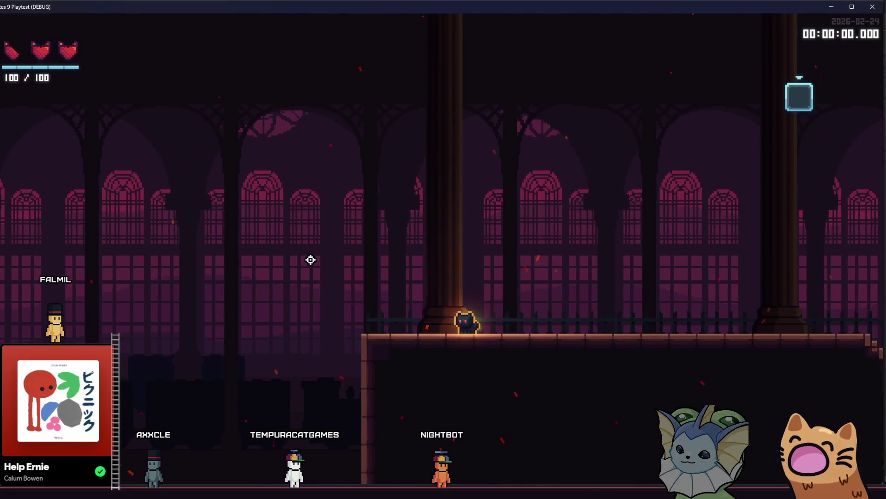
key(a)
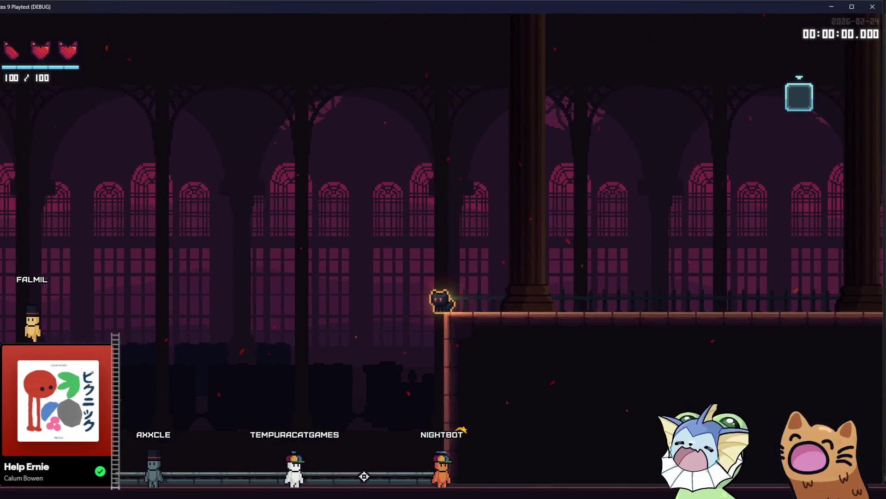
key(d)
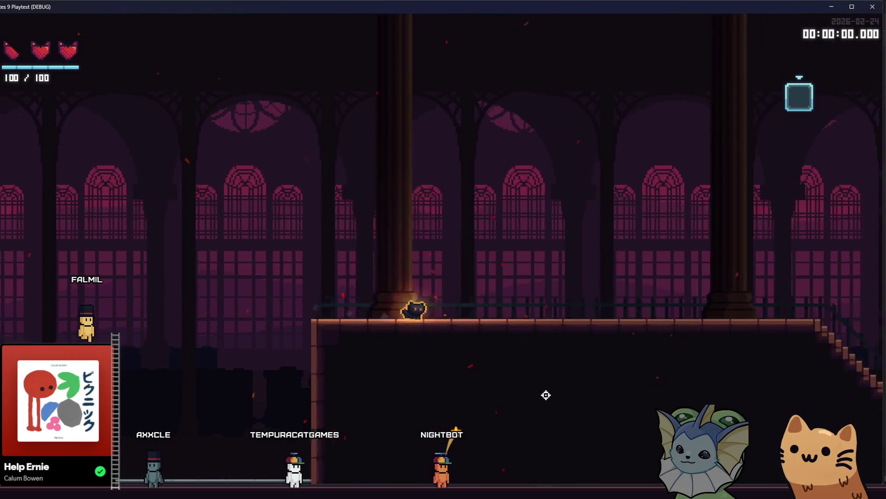
key(d)
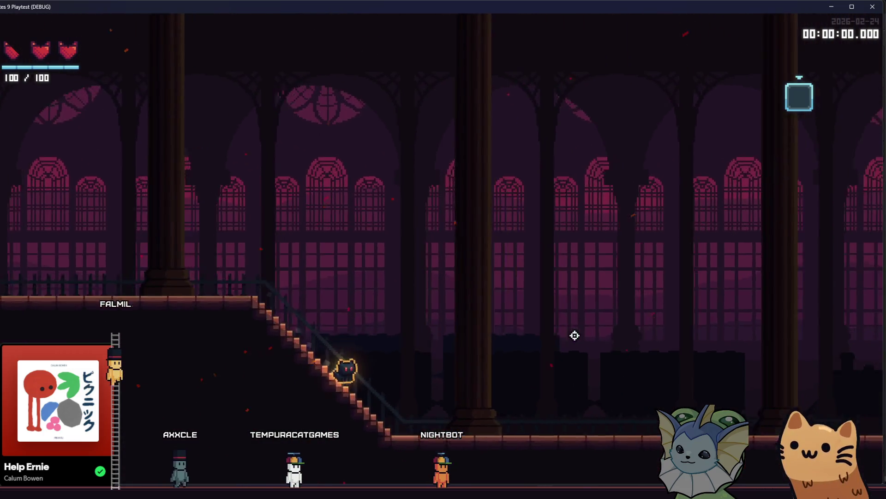
key(d)
key(a)
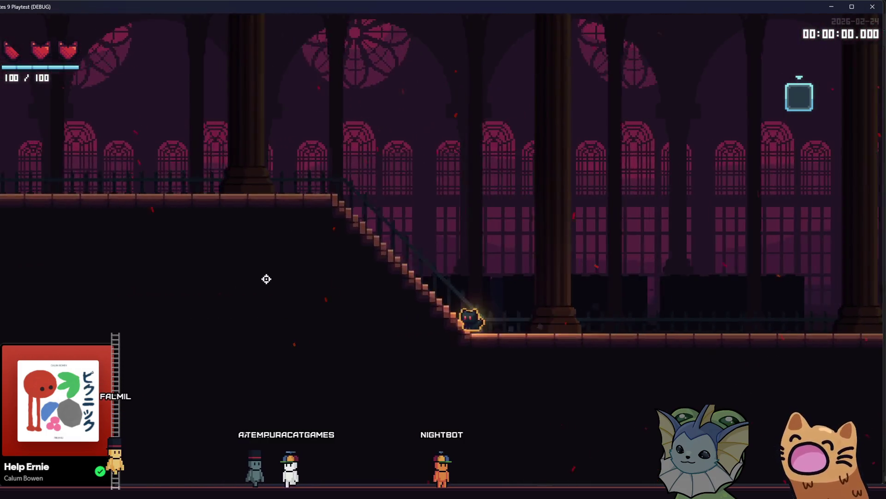
key(a)
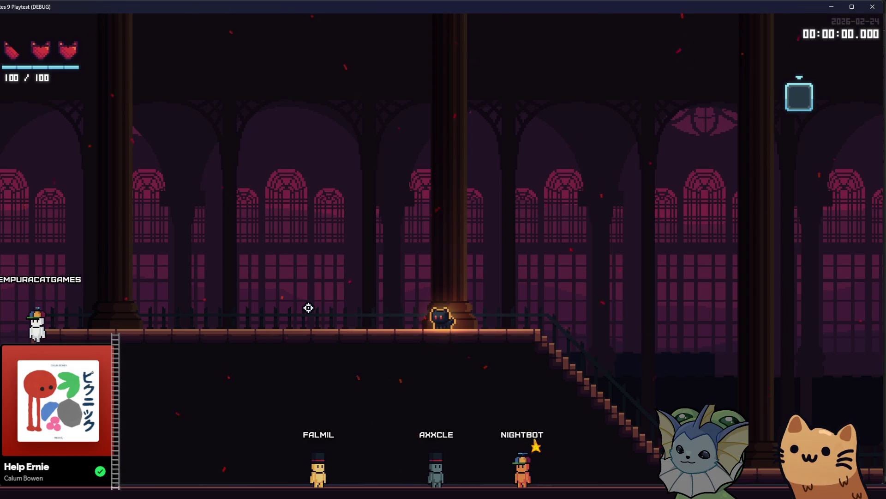
Walk the cat right past the train to the upper floor, back down the staircase, then leave the playtest.
key(d)
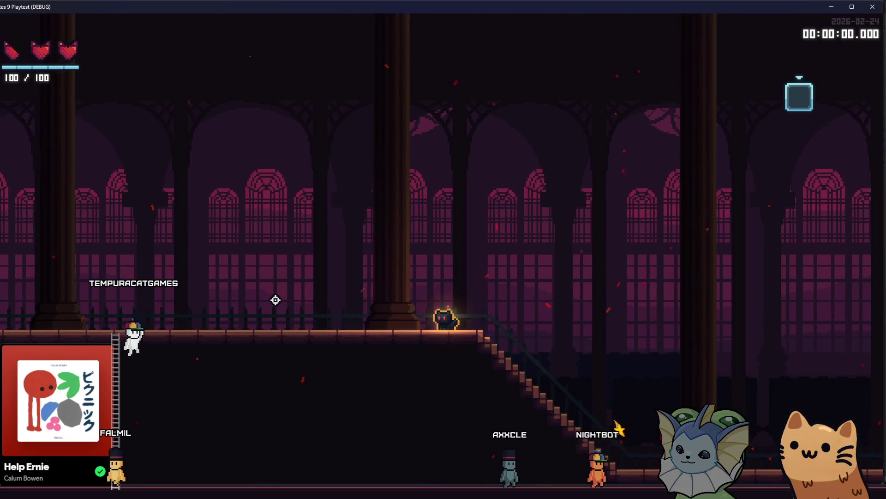
key(d)
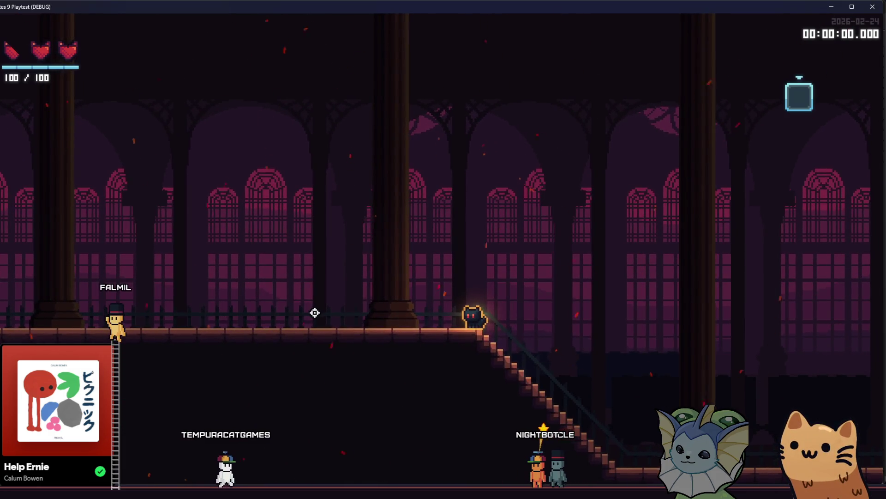
key(d)
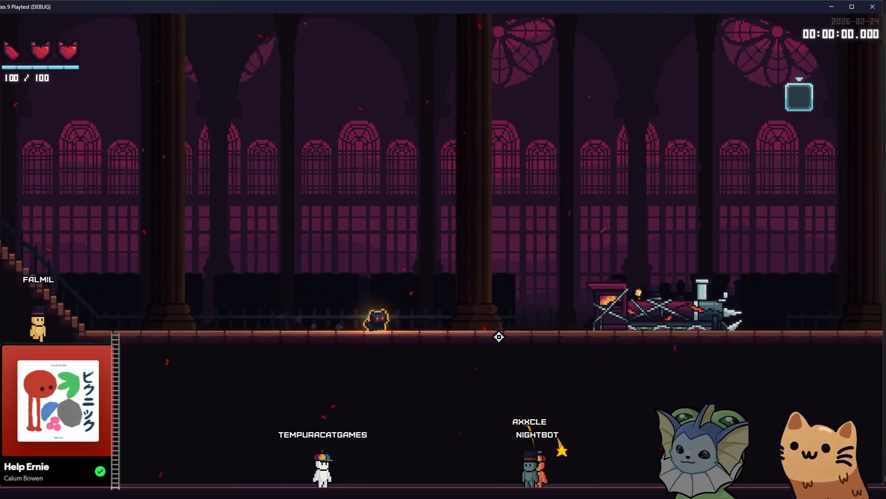
key(d)
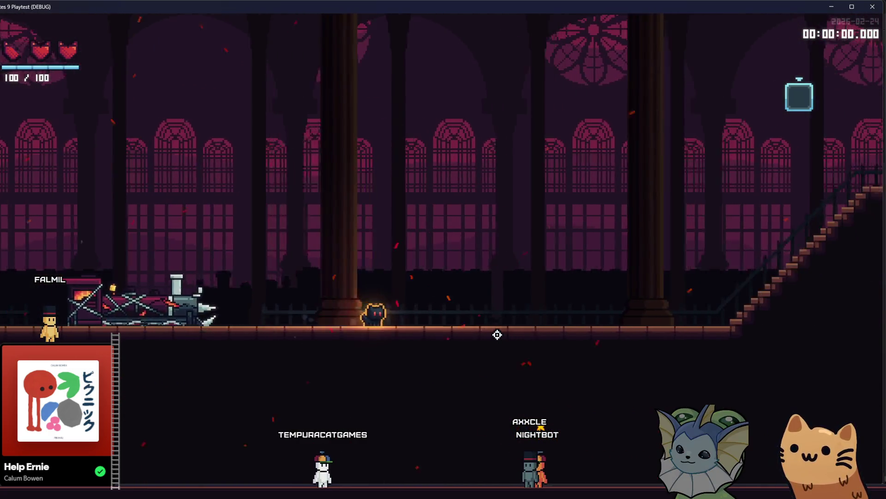
key(d)
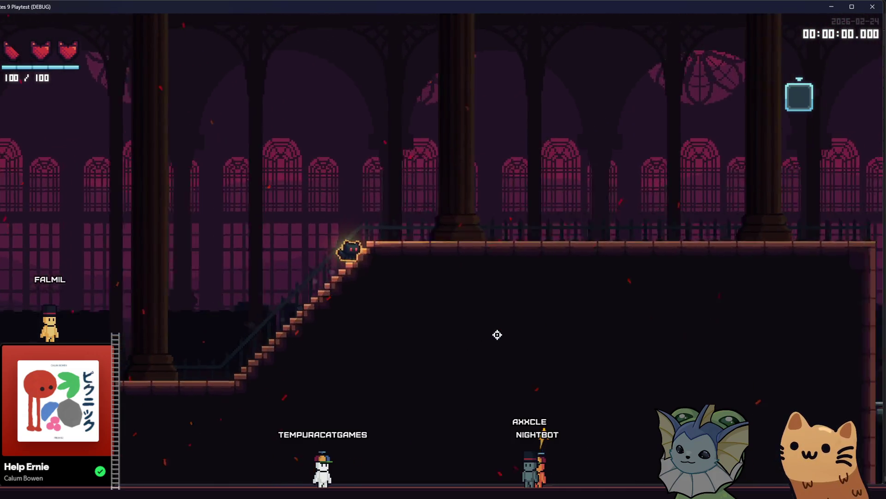
key(d)
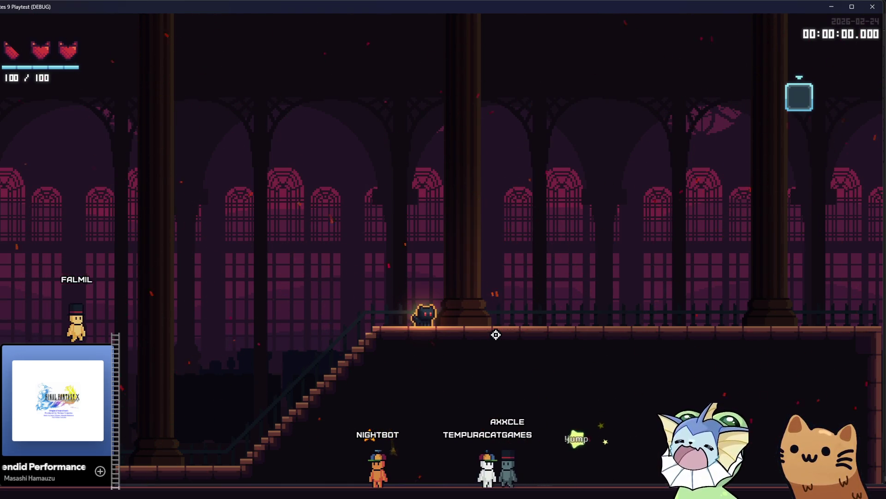
key(a)
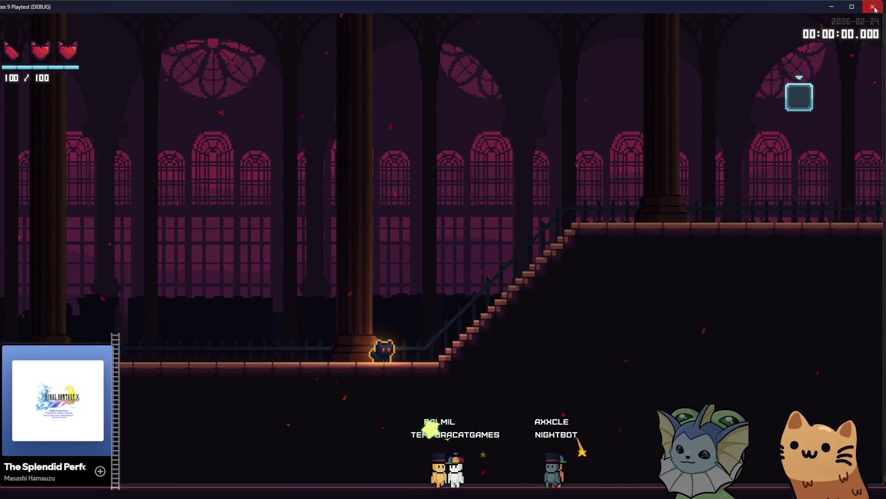
key(alt+Tab)
Pan around the hub_background scene view to see more of the background.
mouse_move(445, 219)
mouse_down()
mouse_move(404, 240)
mouse_move(281, 253)
mouse_move(158, 229)
mouse_up()
scroll(159, 218, down, 2)
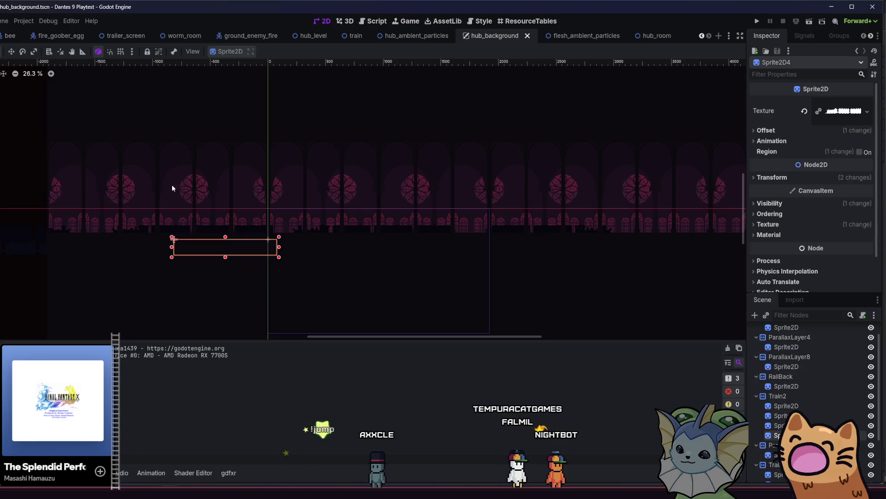
drag(223, 200, 200, 228)
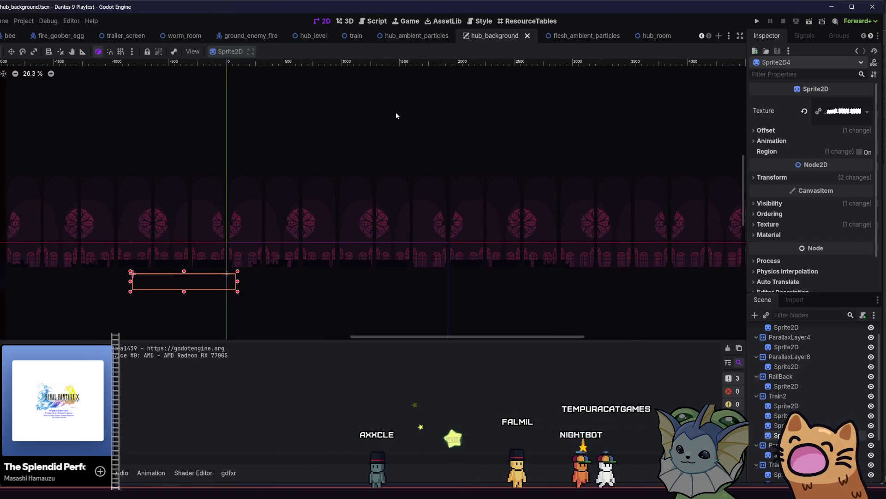
Switch from hub_level to the hub_room scene and zoom out to show the room, stairs and train.
click(296, 36)
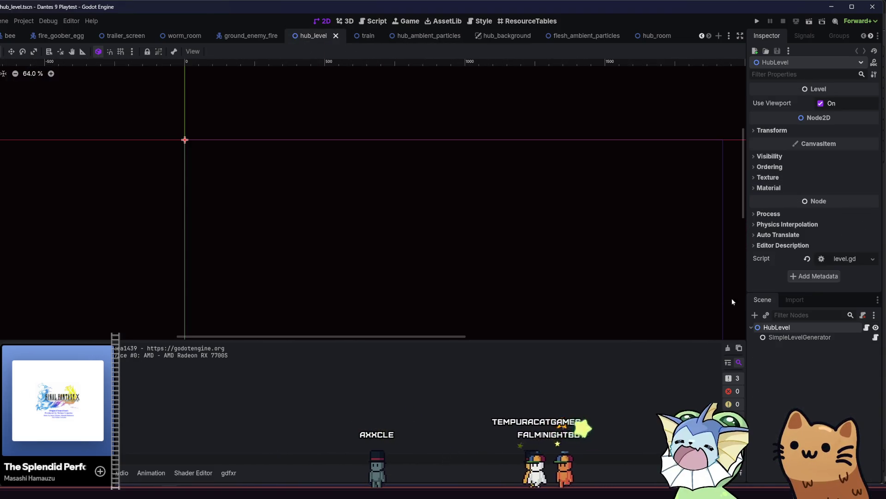
mouse_move(442, 39)
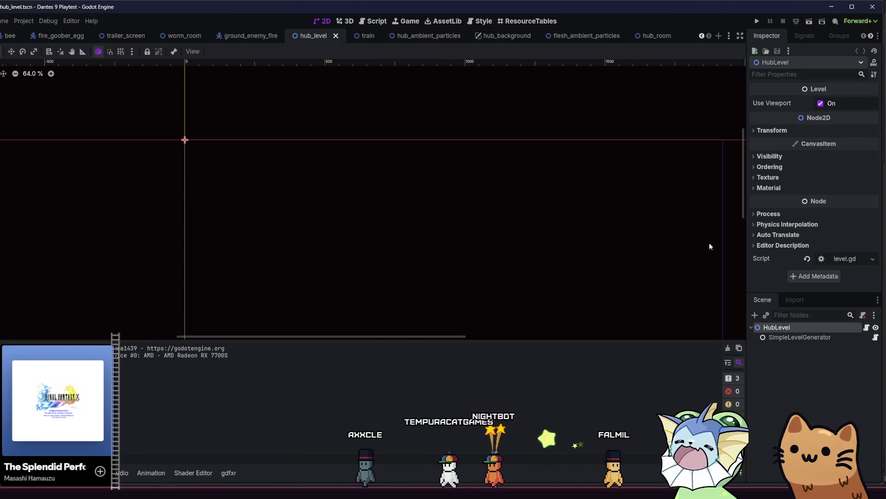
click(655, 37)
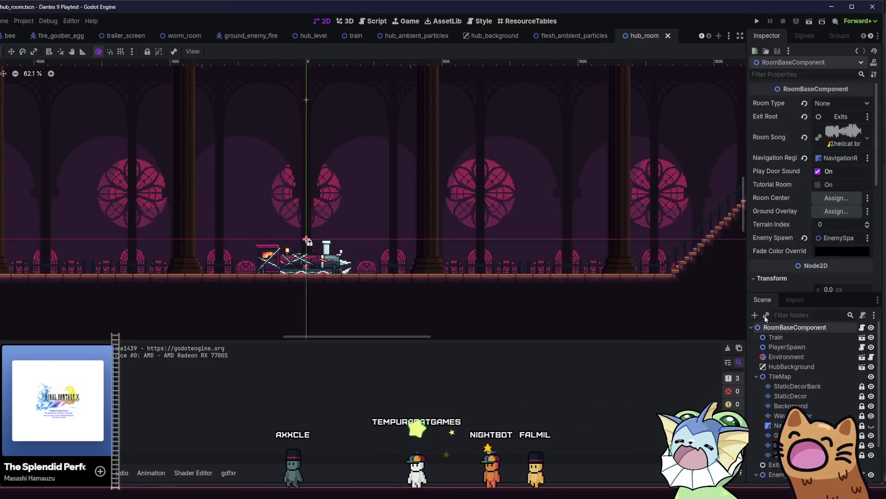
scroll(793, 386, down, 3)
scroll(513, 251, down, 7)
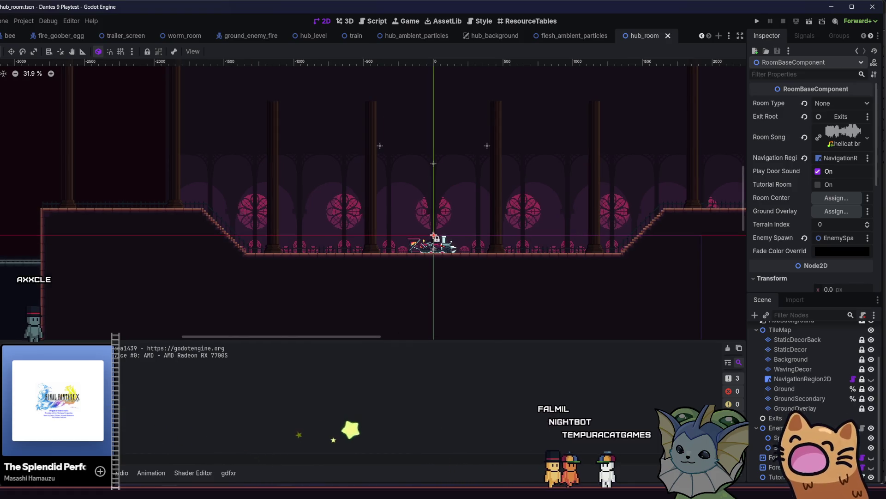
key(alt+Tab)
Open the Cards note in Obsidian and scroll down to the X COST CARDS line.
scroll(115, 191, up, 3)
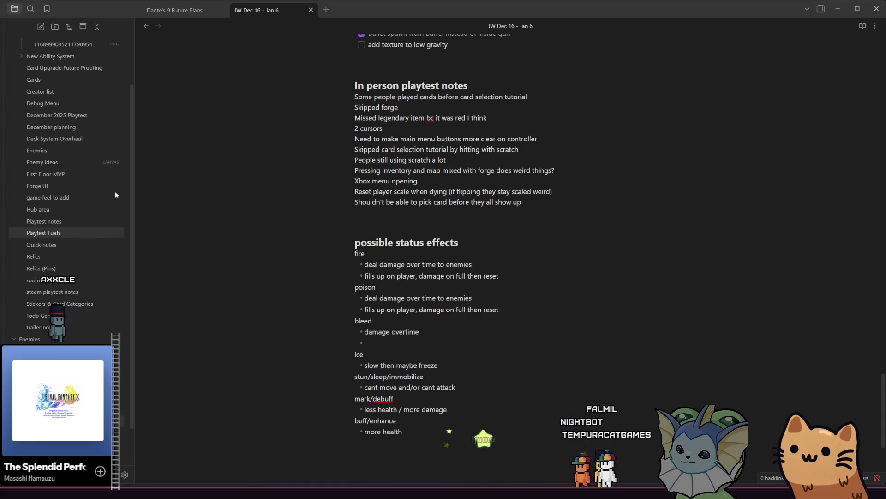
click(97, 132)
scroll(97, 137, up, 1)
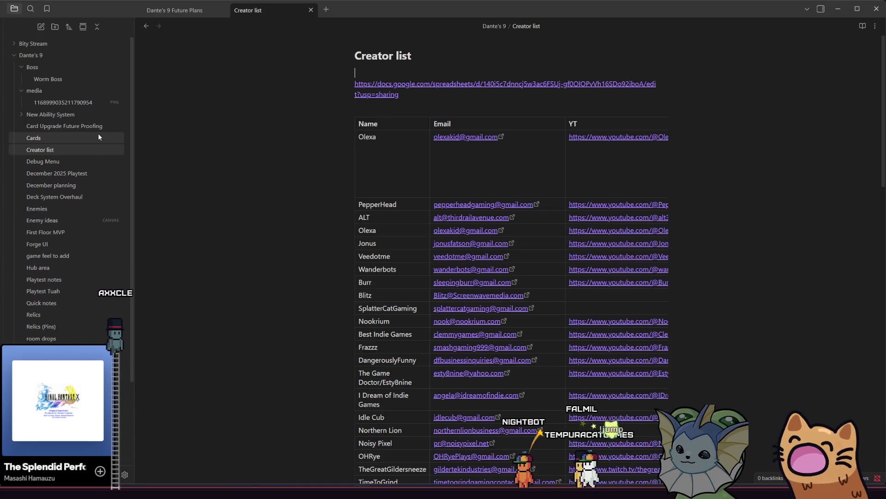
click(98, 135)
scroll(365, 240, down, 15)
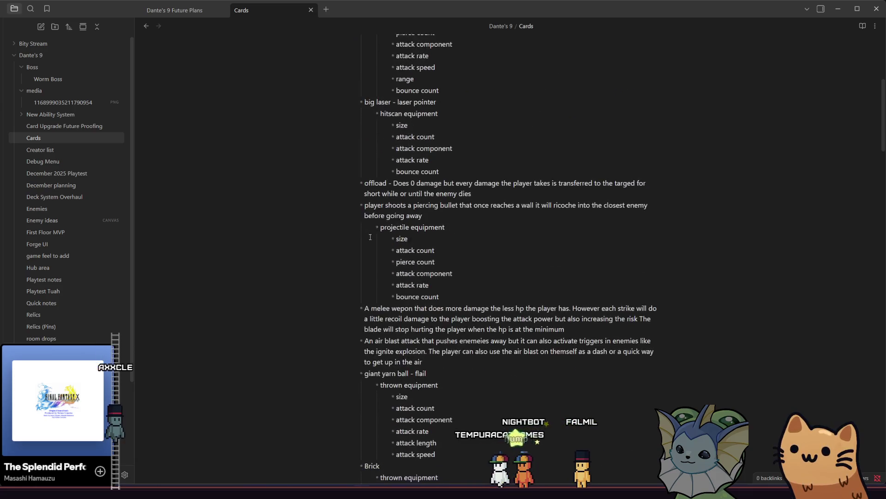
scroll(377, 255, down, 7)
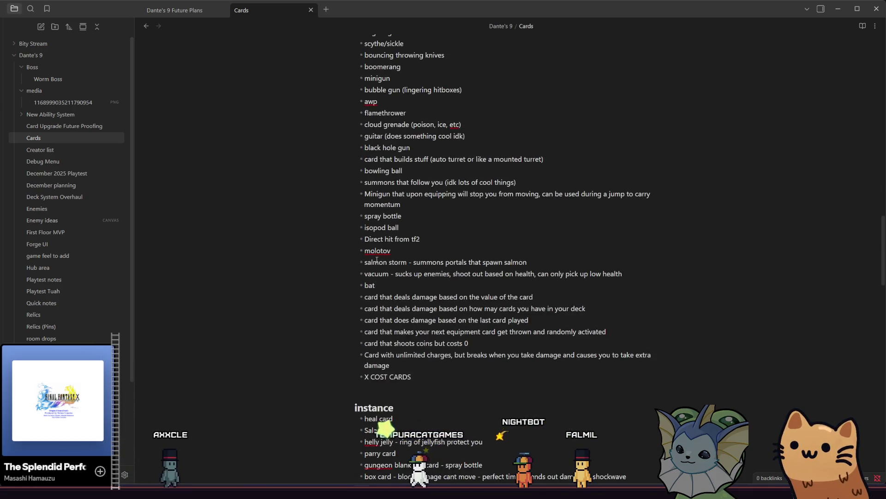
Clear the text selection in the card ideas and minimize Obsidian to reveal the Godot editor.
click(441, 378)
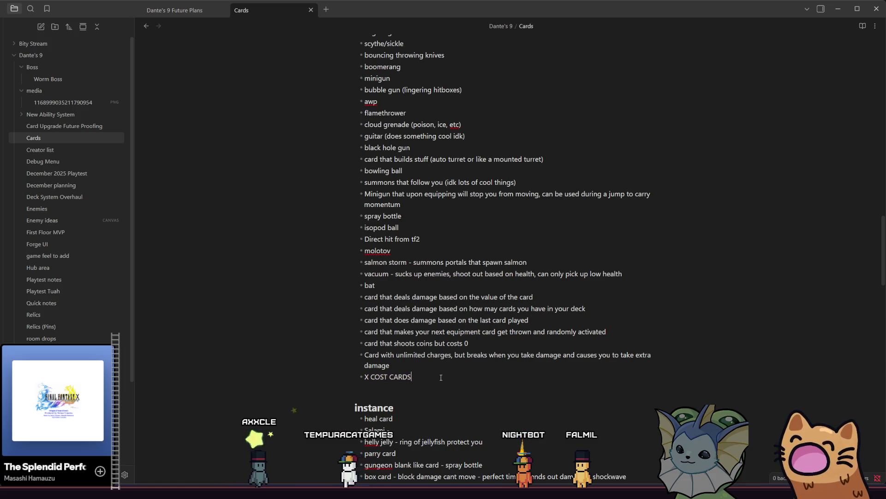
click(456, 365)
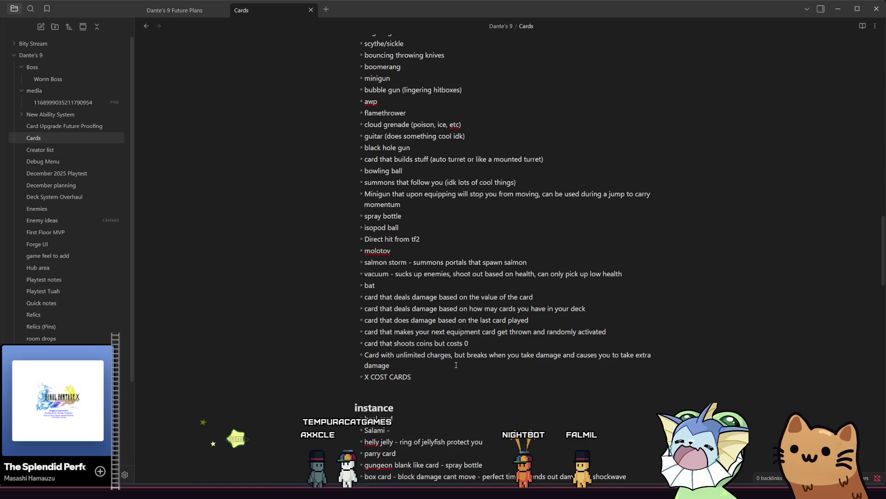
click(845, 8)
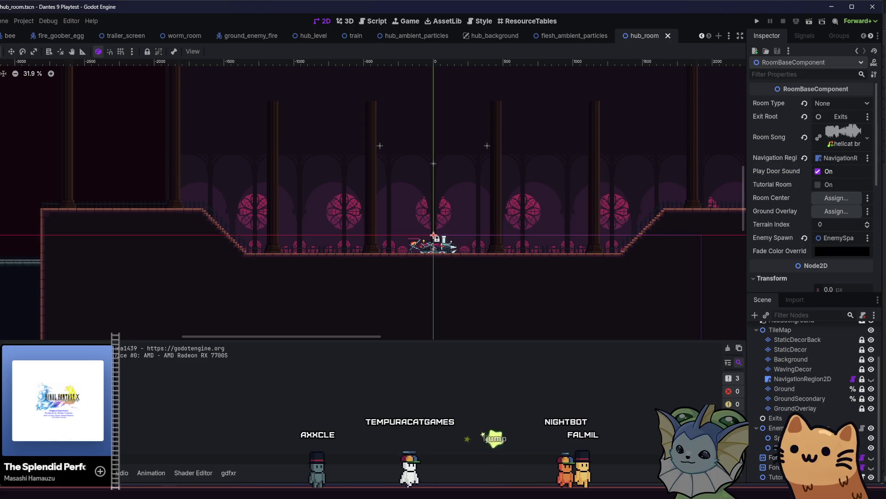
In Firefox, view the conic gradient pull request GH-115394 and scroll through it.
key(alt+Tab)
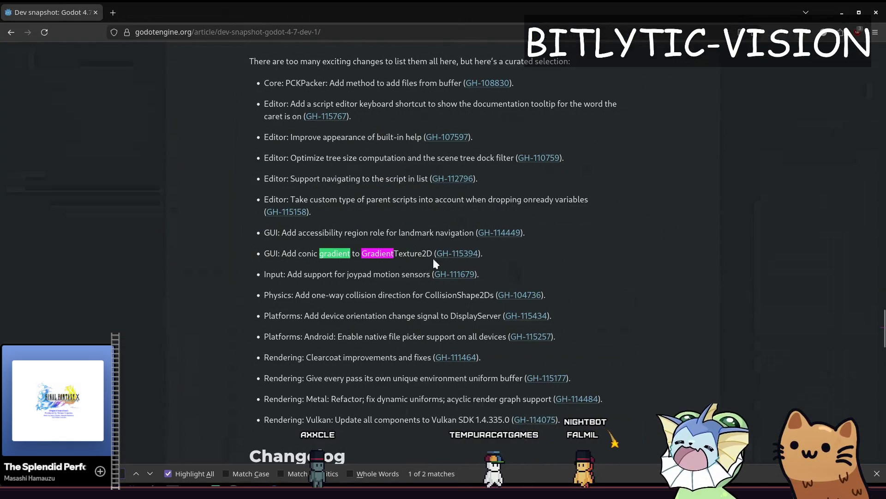
click(132, 6)
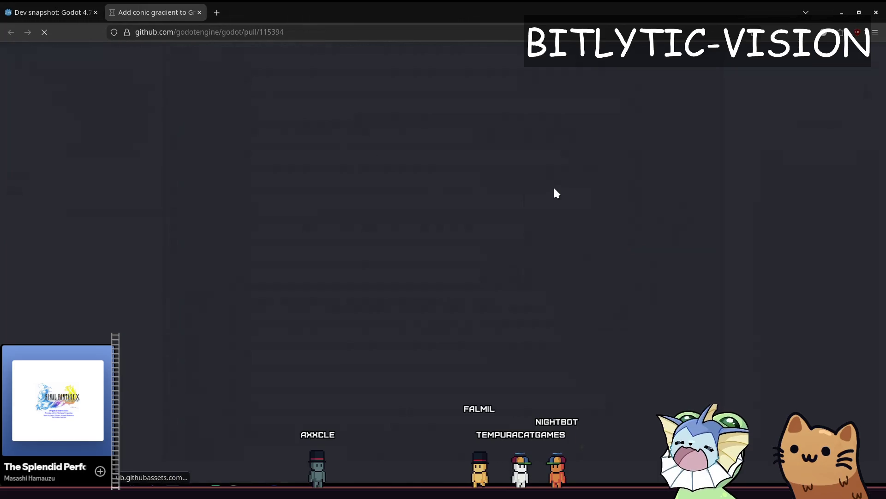
scroll(291, 341, down, 3)
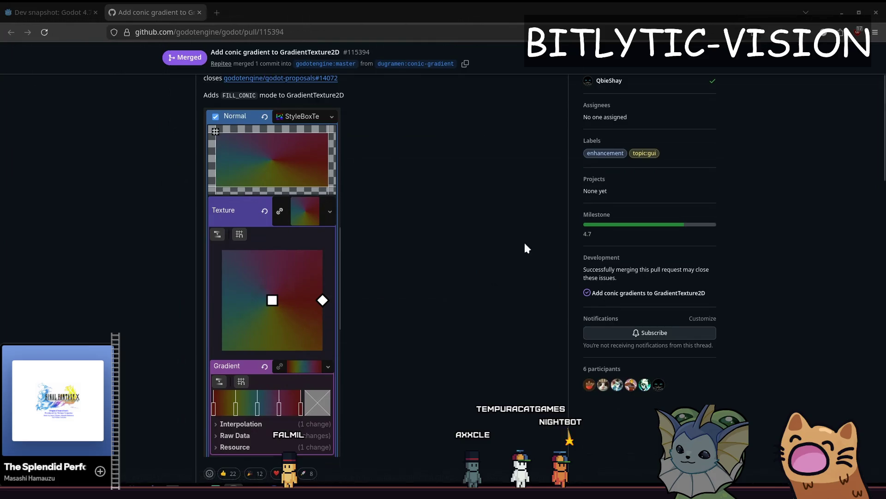
scroll(466, 223, down, 7)
scroll(453, 197, up, 4)
Close the pull request tab to return to the Godot 4.7 dev 1 article.
middle_click(477, 288)
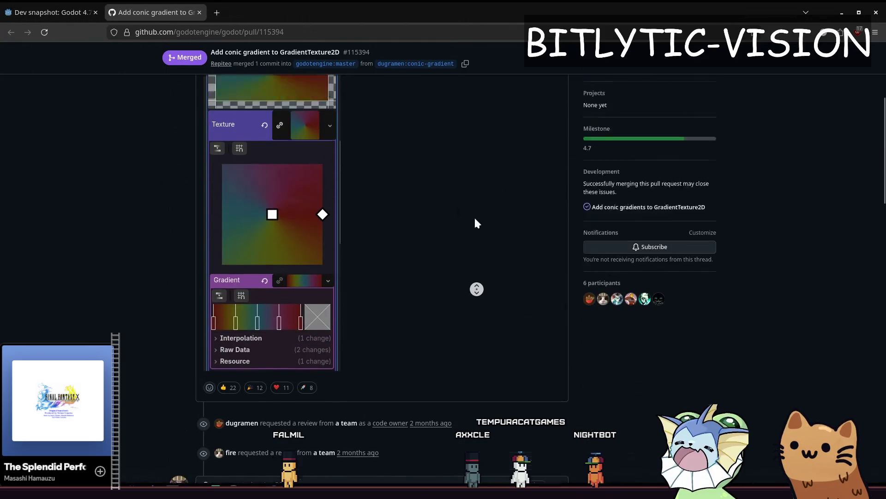
middle_click(461, 242)
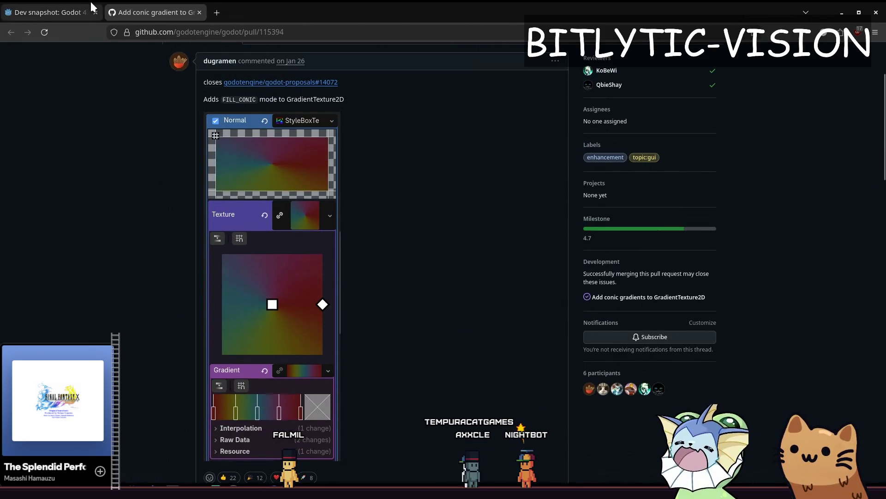
middle_click(133, 5)
scroll(733, 146, up, 15)
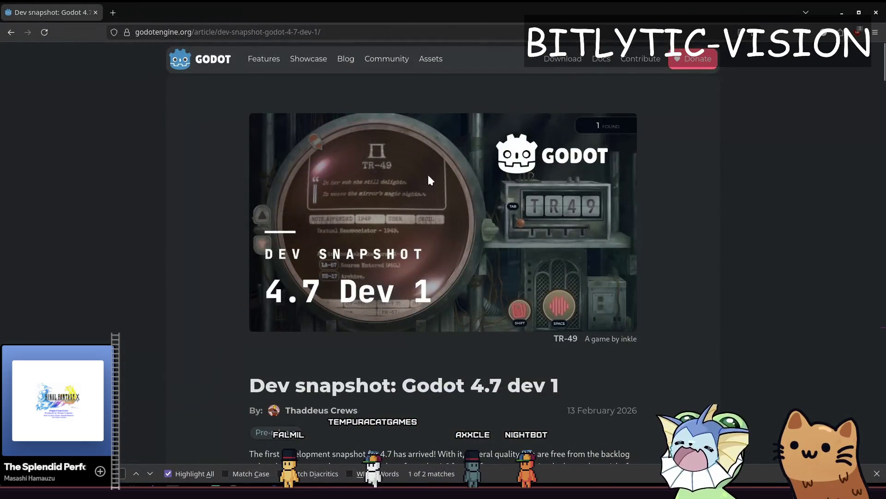
Scroll the 4.7 dev 1 Highlights down to the 'And more!' list, then return to Godot.
scroll(514, 379, down, 15)
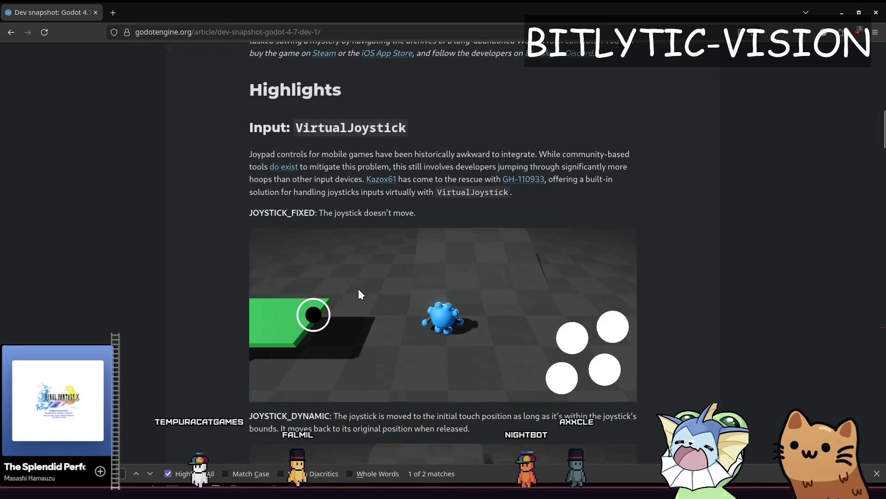
scroll(363, 289, down, 3)
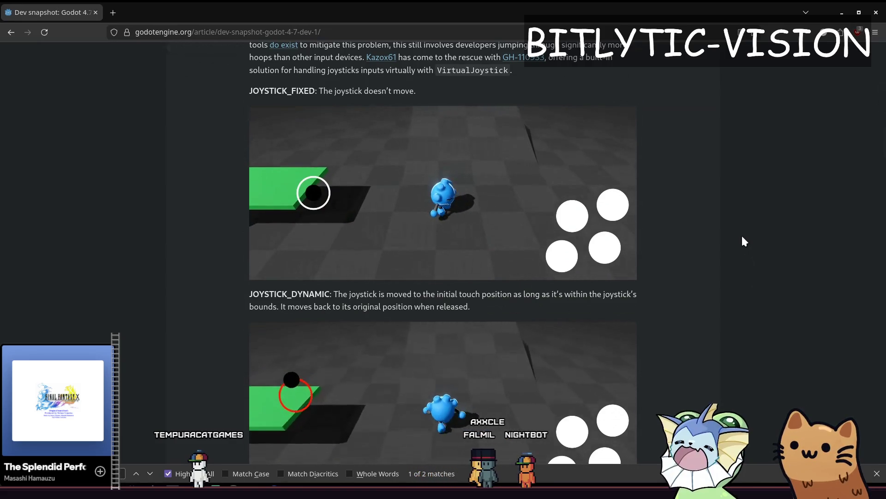
scroll(742, 237, down, 12)
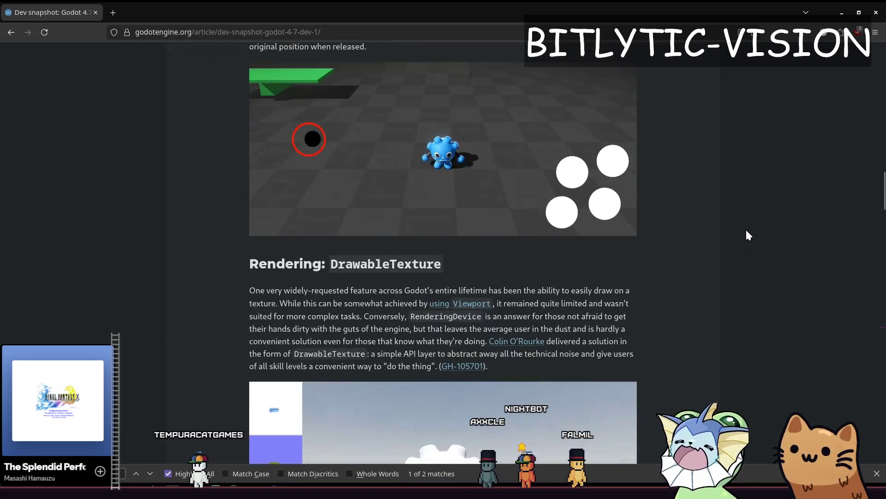
scroll(747, 231, down, 4)
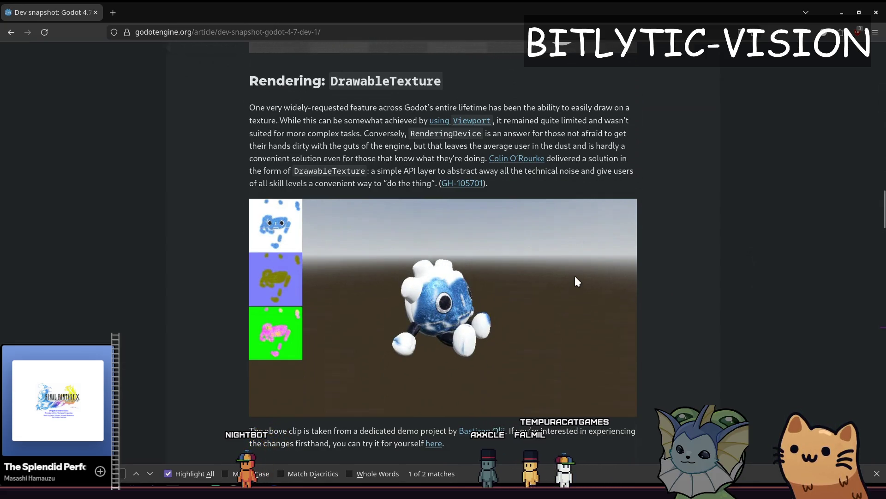
scroll(683, 254, down, 2)
scroll(684, 245, down, 7)
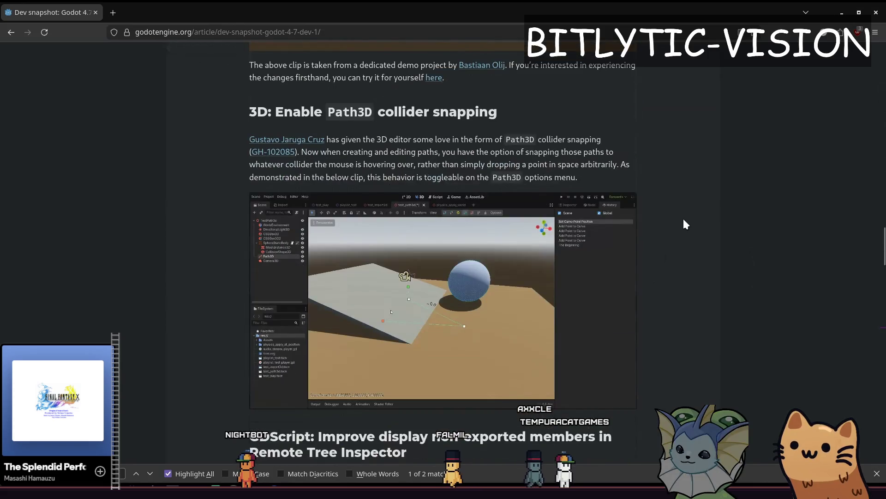
scroll(686, 208, down, 3)
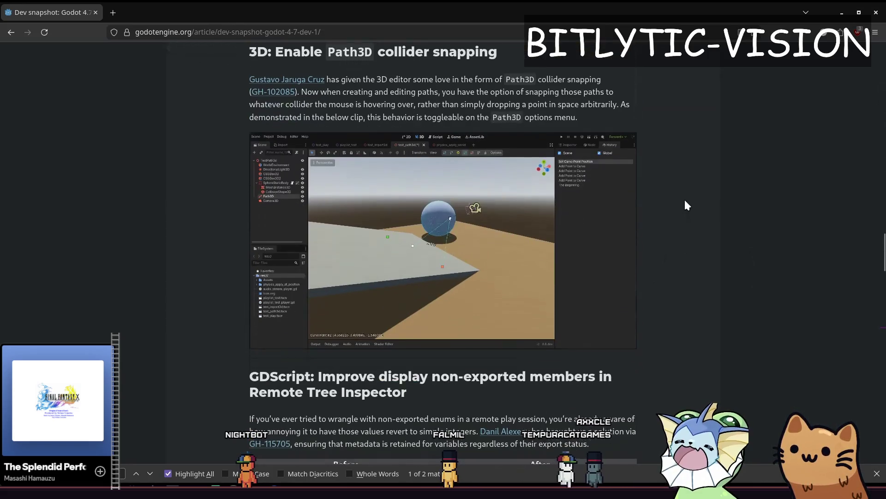
scroll(717, 286, down, 5)
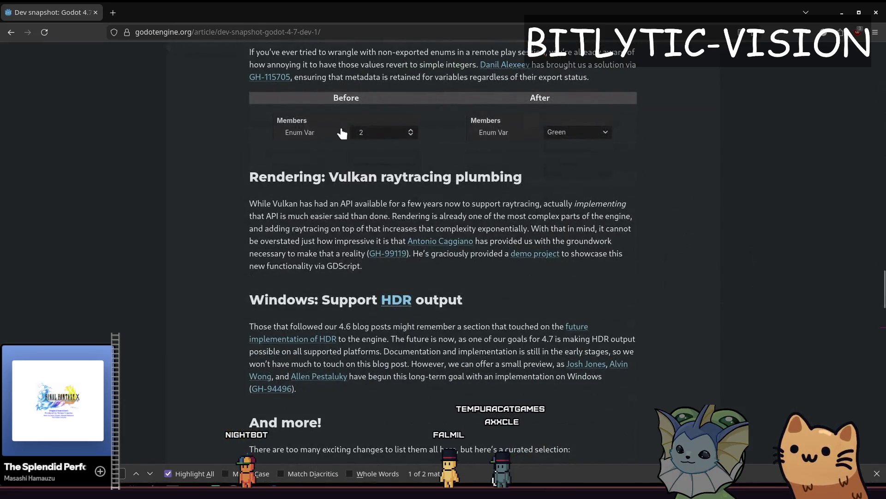
scroll(618, 204, down, 4)
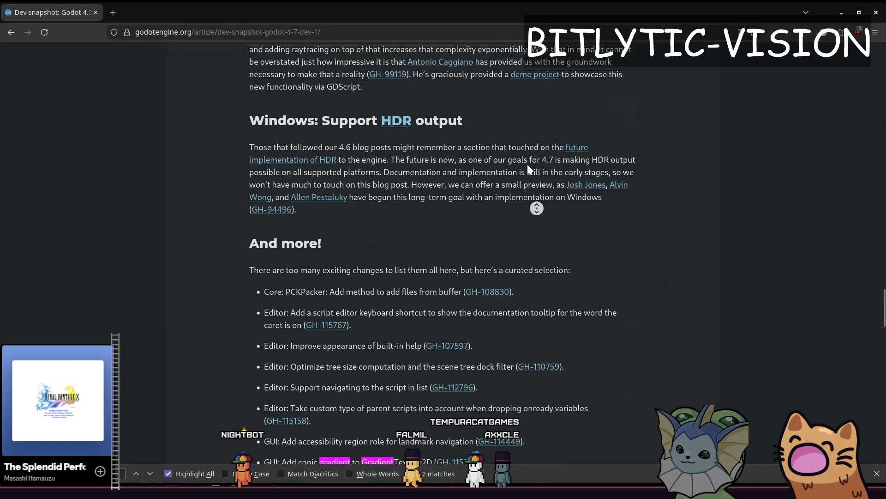
key(alt+Tab)
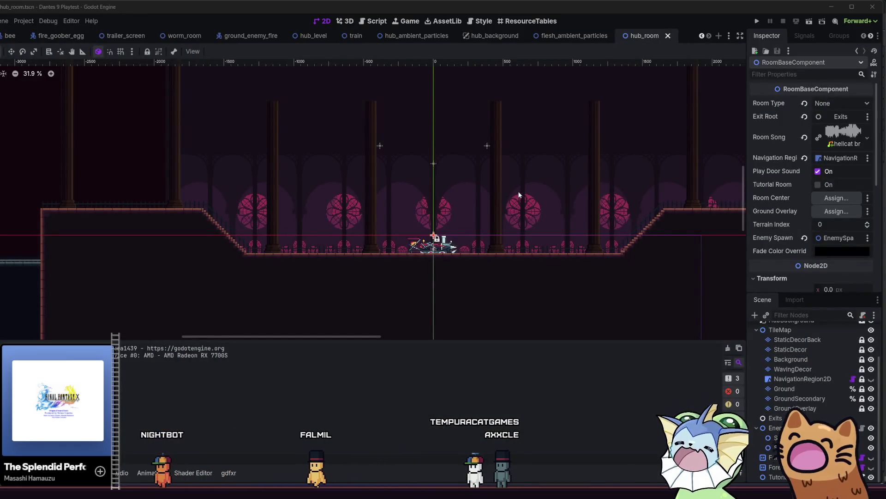
scroll(545, 225, left, 3)
scroll(784, 360, up, 3)
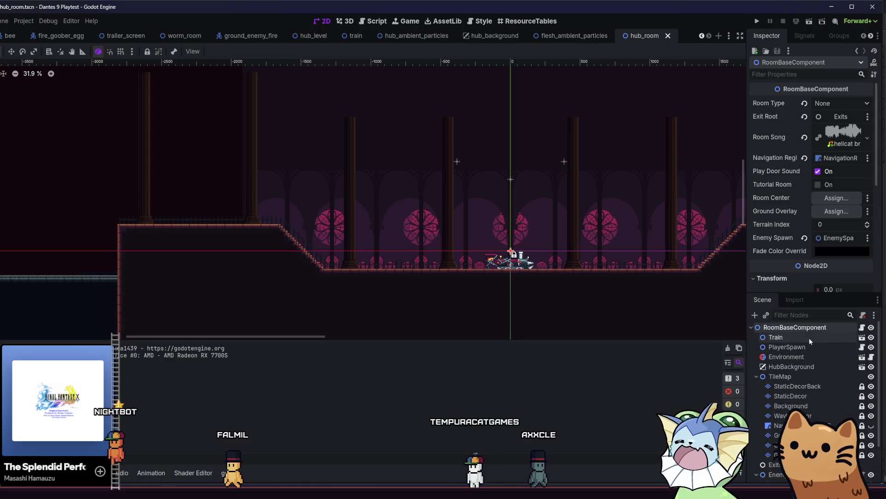
click(755, 315)
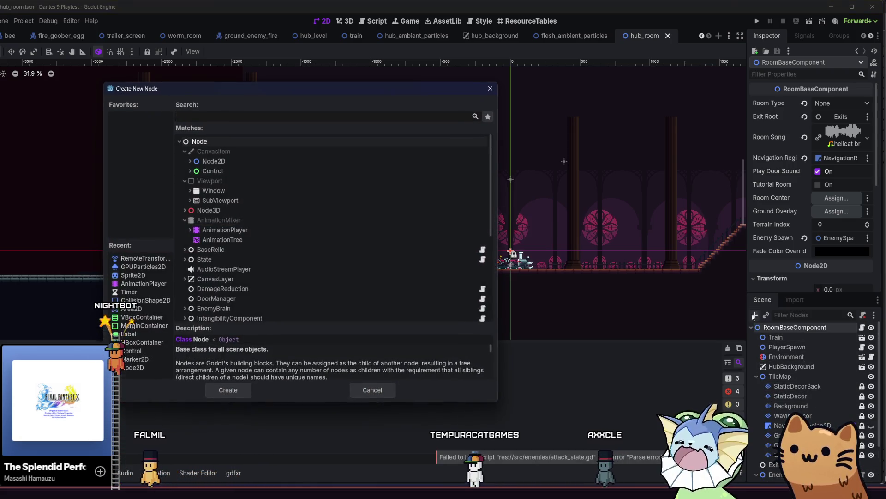
text(paral)
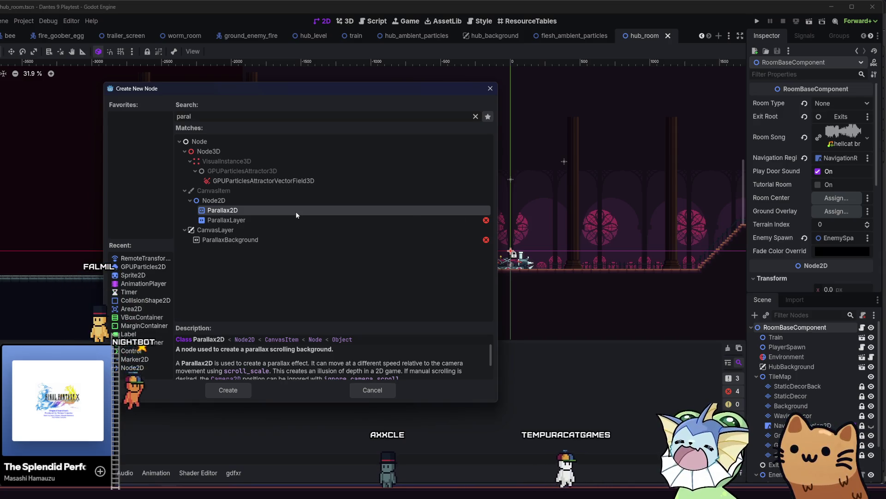
scroll(439, 371, down, 2)
scroll(440, 370, down, 2)
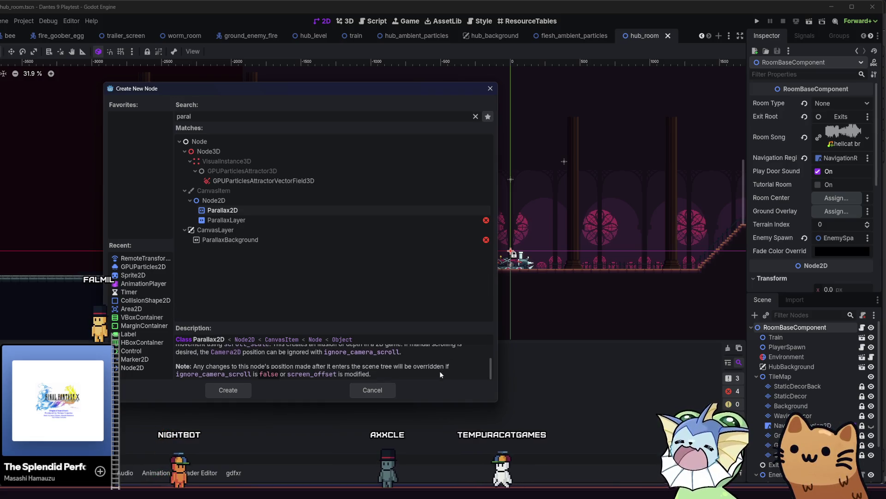
click(378, 390)
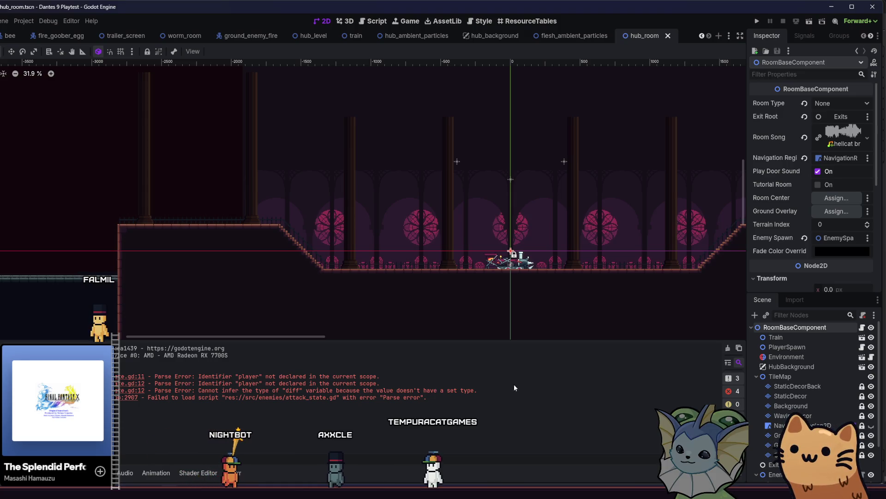
Add a Node2D to the hub_room scene and rename it Bridge.
click(755, 314)
double_click(284, 200)
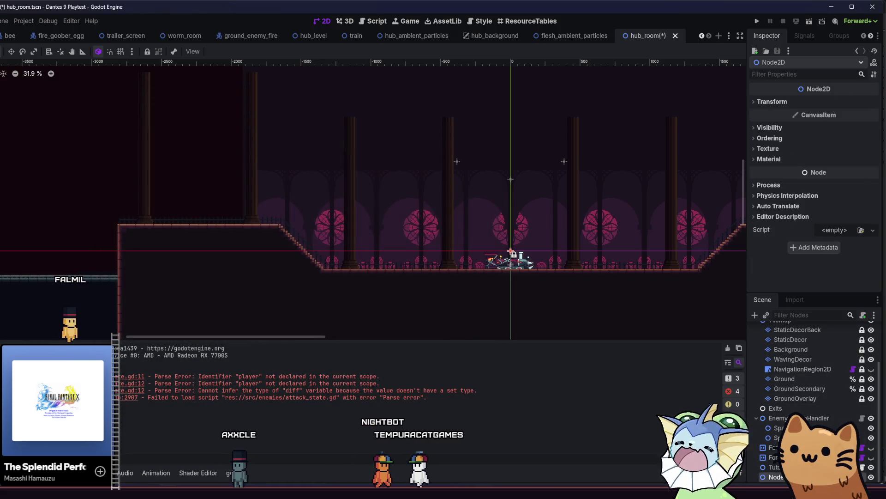
text(Bridge)
key(Return)
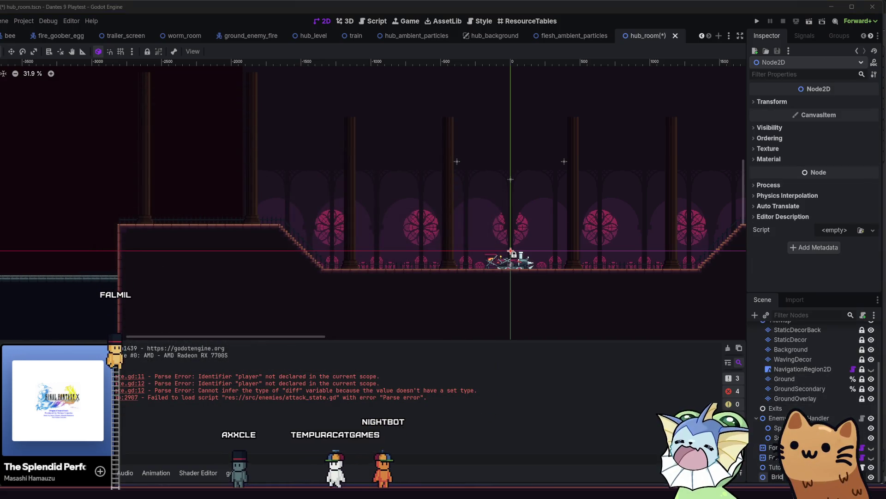
Add a Parallax2D under Bridge and a Sprite2D under the Parallax2D.
click(755, 315)
double_click(233, 210)
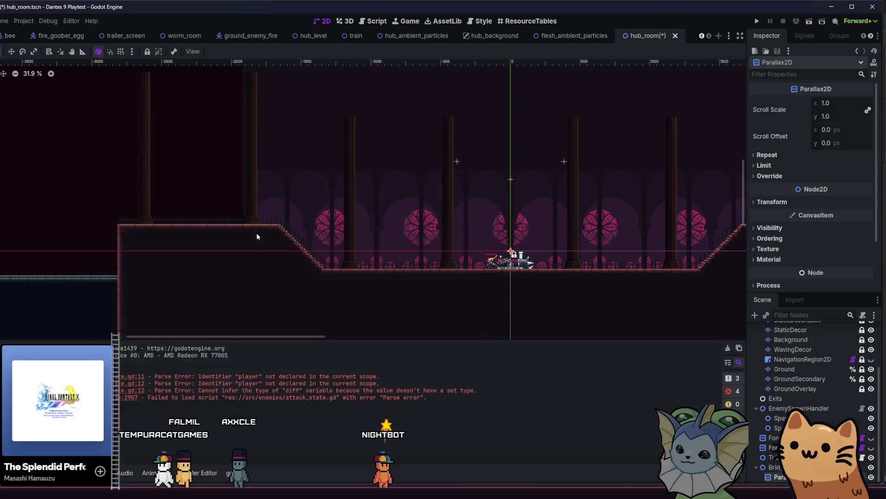
click(753, 315)
text(sprite)
key(Return)
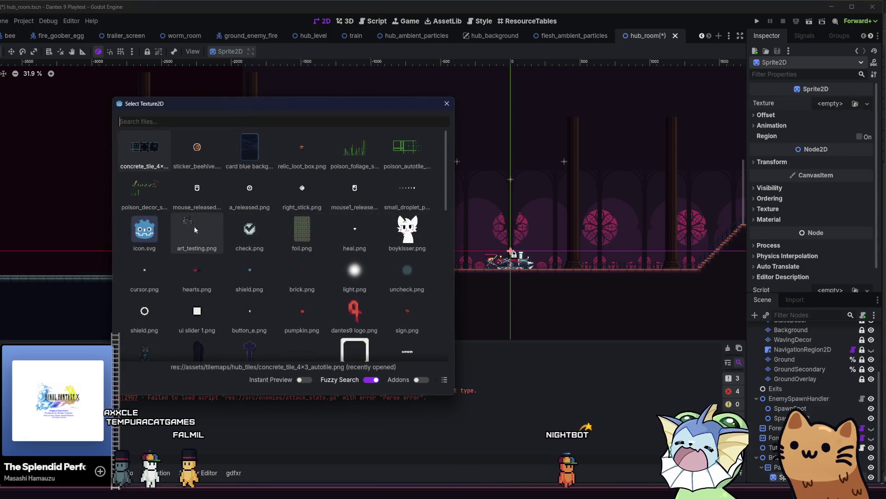
scroll(268, 244, down, 5)
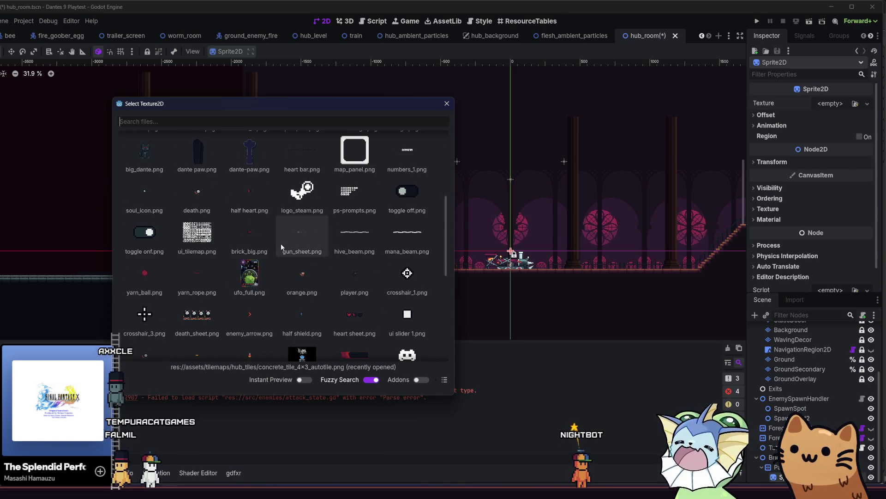